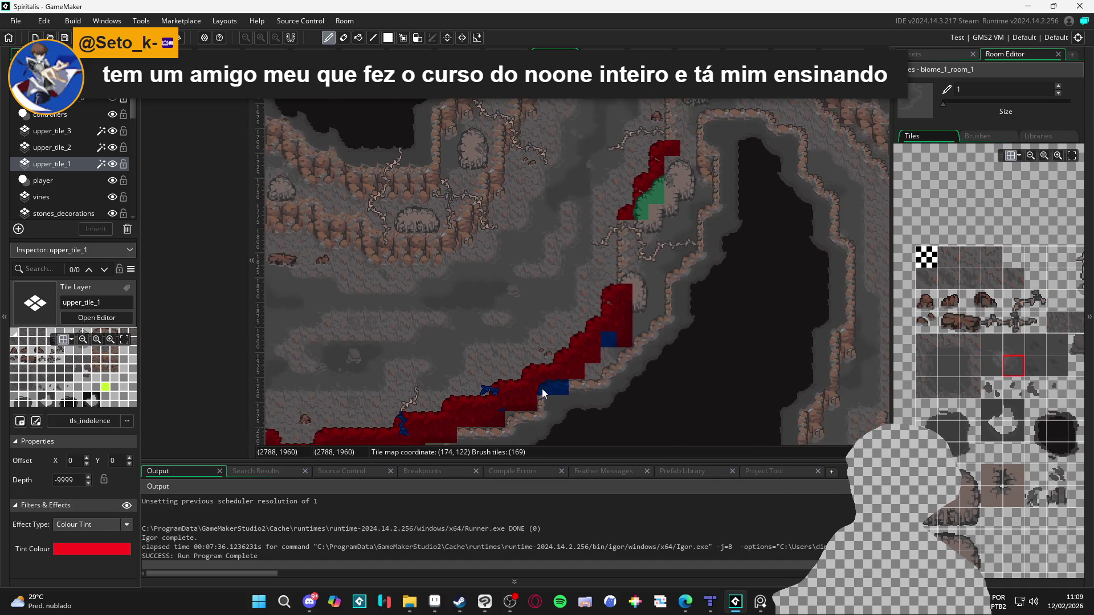
# Step: Paint a red rock-edge tile at the upper left of the outcrop on upper_tile_1
pyautogui.scroll(1, 708, 289)
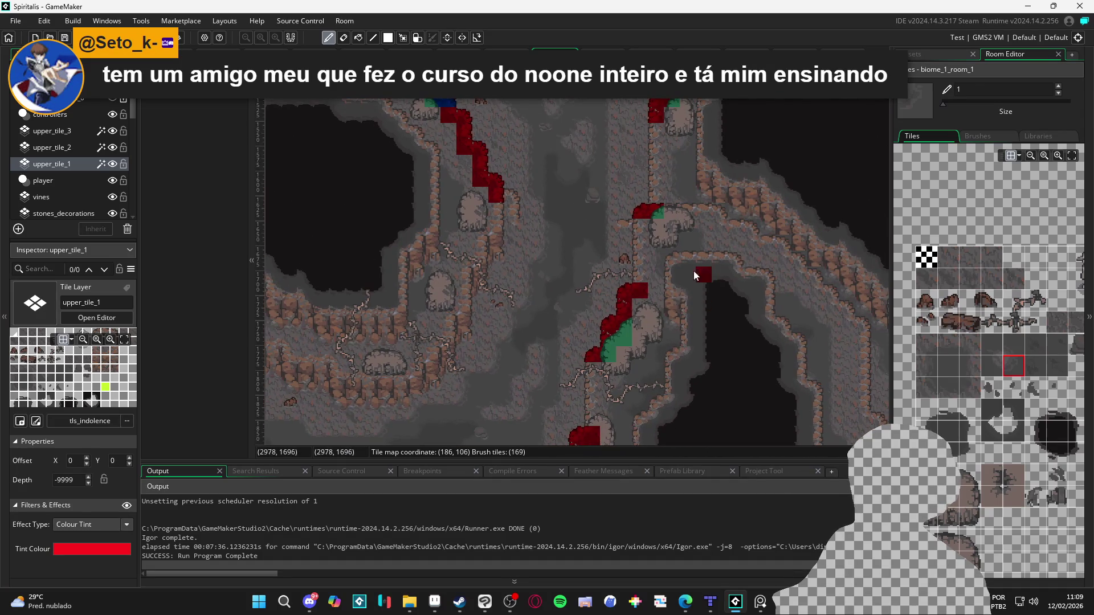
pyautogui.scroll(3, 655, 329)
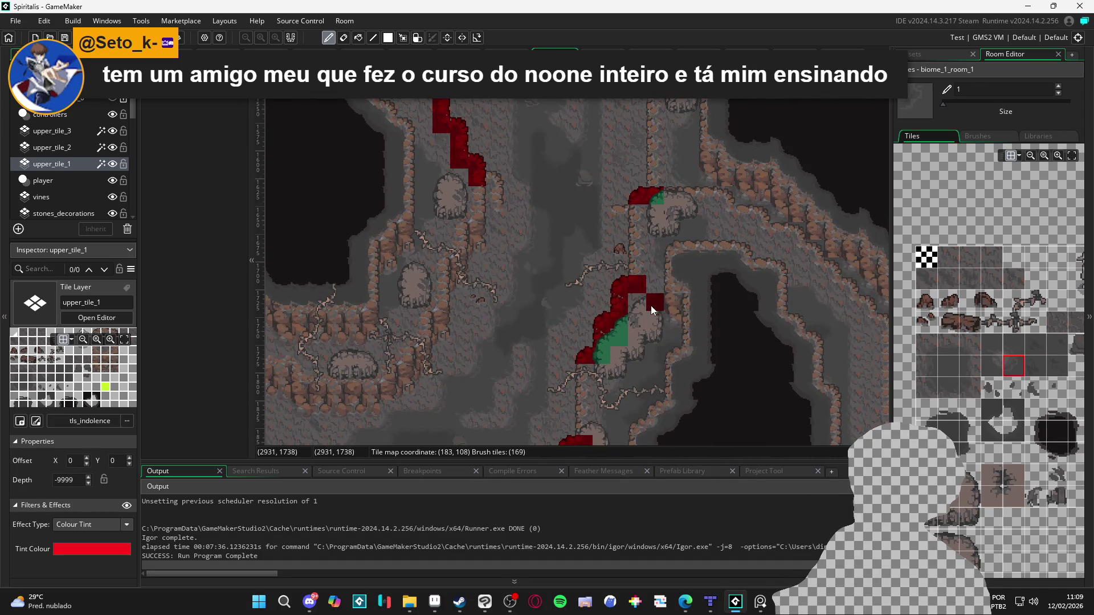
pyautogui.click(669, 308)
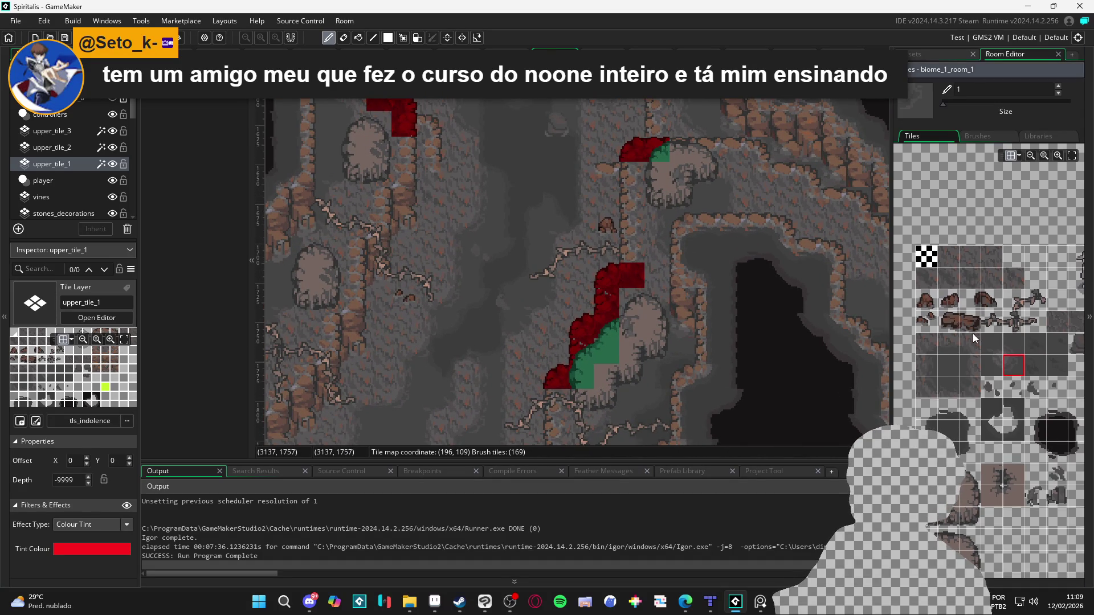
pyautogui.moveTo(975, 335); pyautogui.dragTo(955, 292)
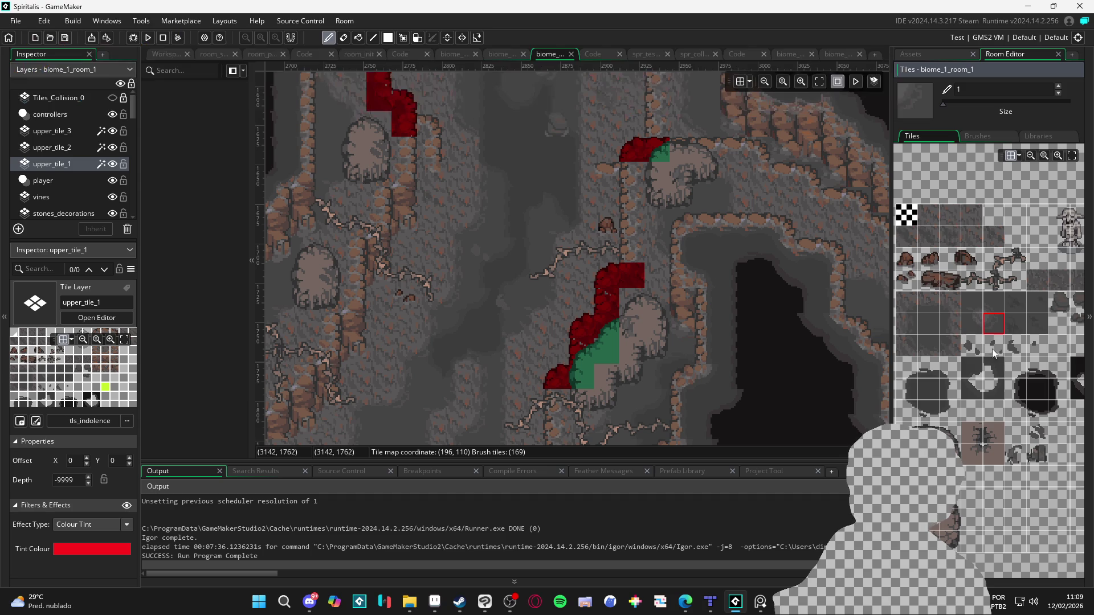
pyautogui.click(948, 215)
pyautogui.click(635, 312)
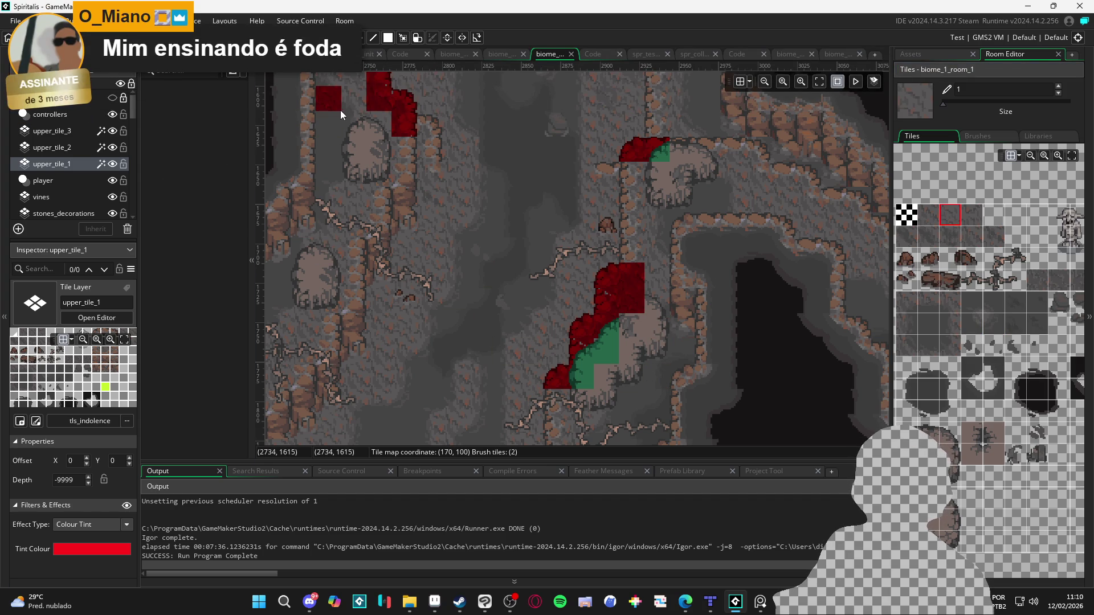
# Step: Paint blue rock tiles beside the red block and along the outcrop's right side on upper_tile_2
pyautogui.click(73, 150)
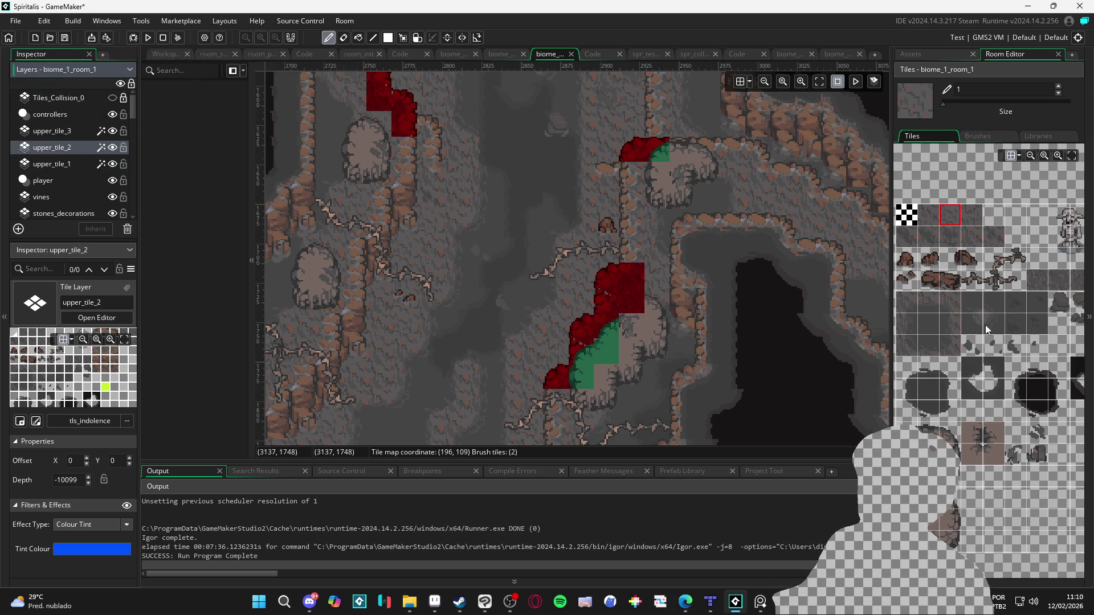
pyautogui.click(906, 431)
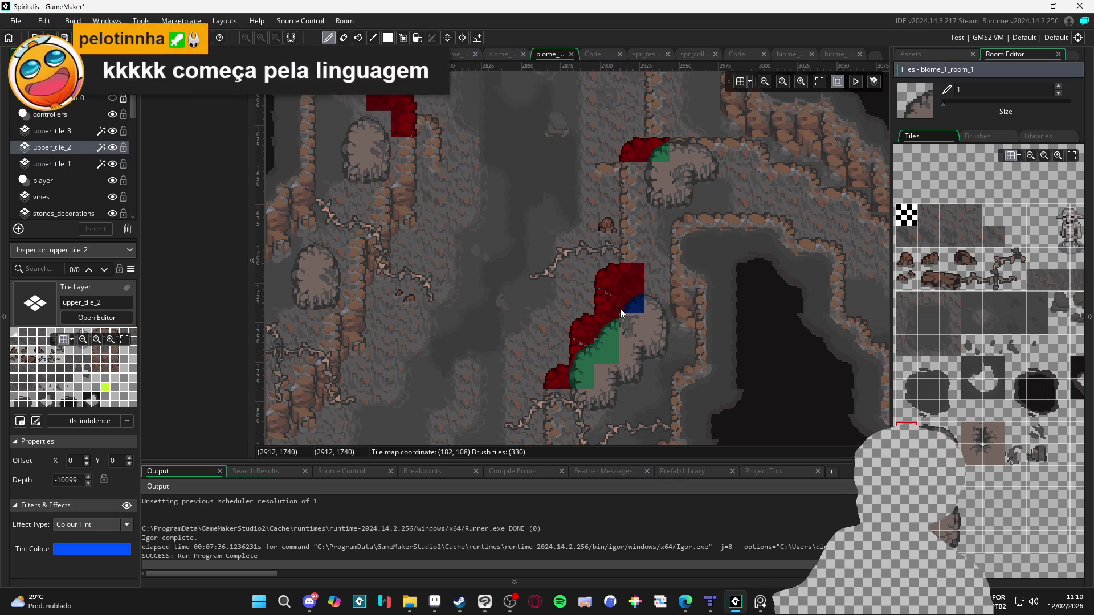
pyautogui.click(627, 306)
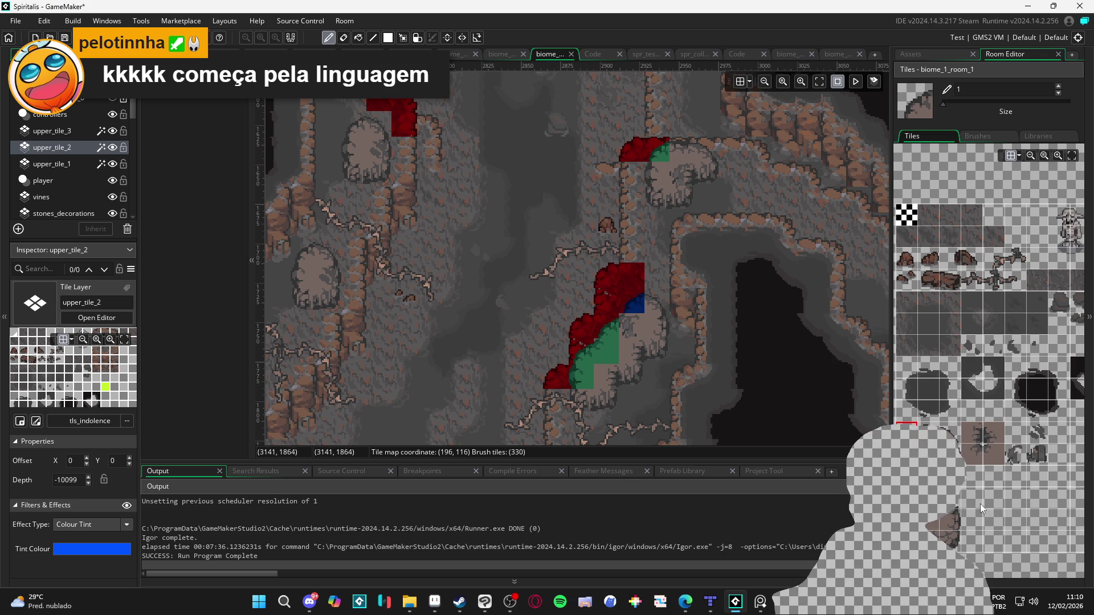
pyautogui.click(990, 453)
pyautogui.click(632, 325)
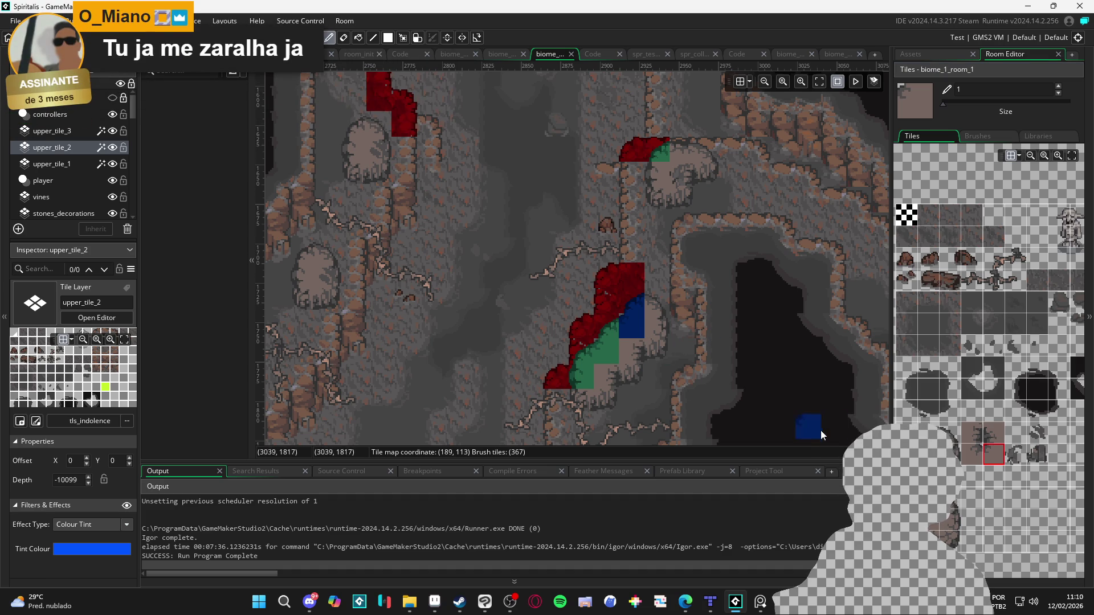
# Step: Paint green curls inside the blue block and below the outcrop on upper_tile_3
pyautogui.click(119, 131)
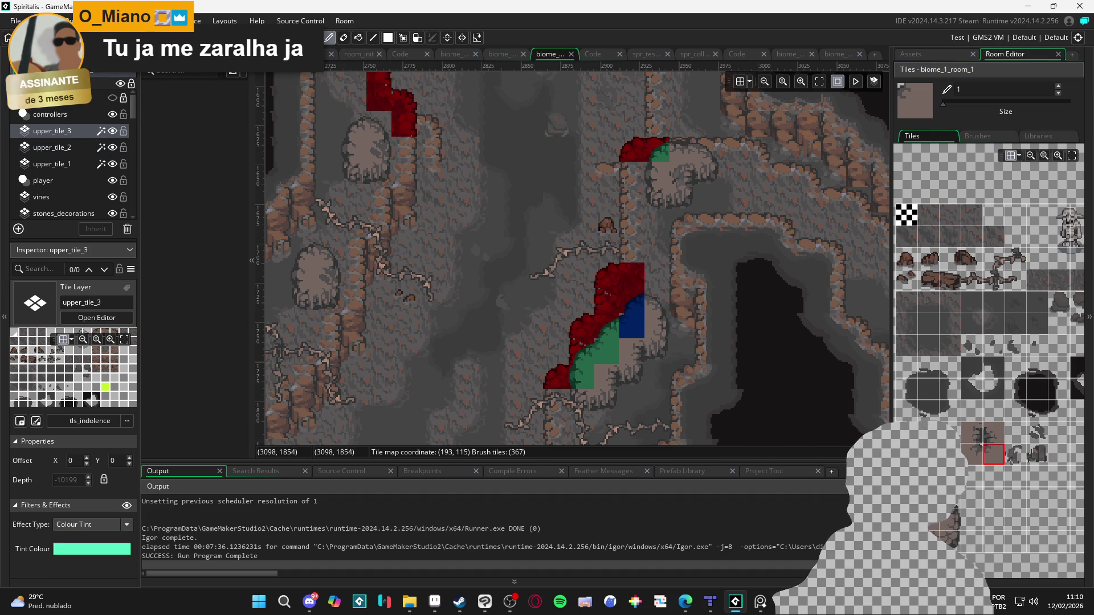
pyautogui.click(634, 323)
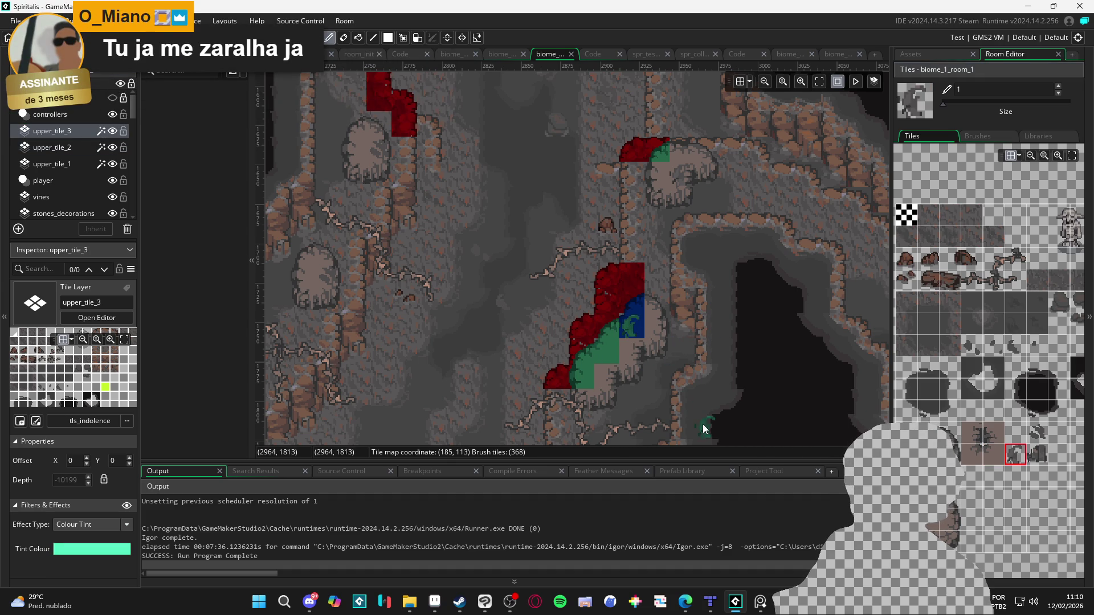
pyautogui.click(629, 373)
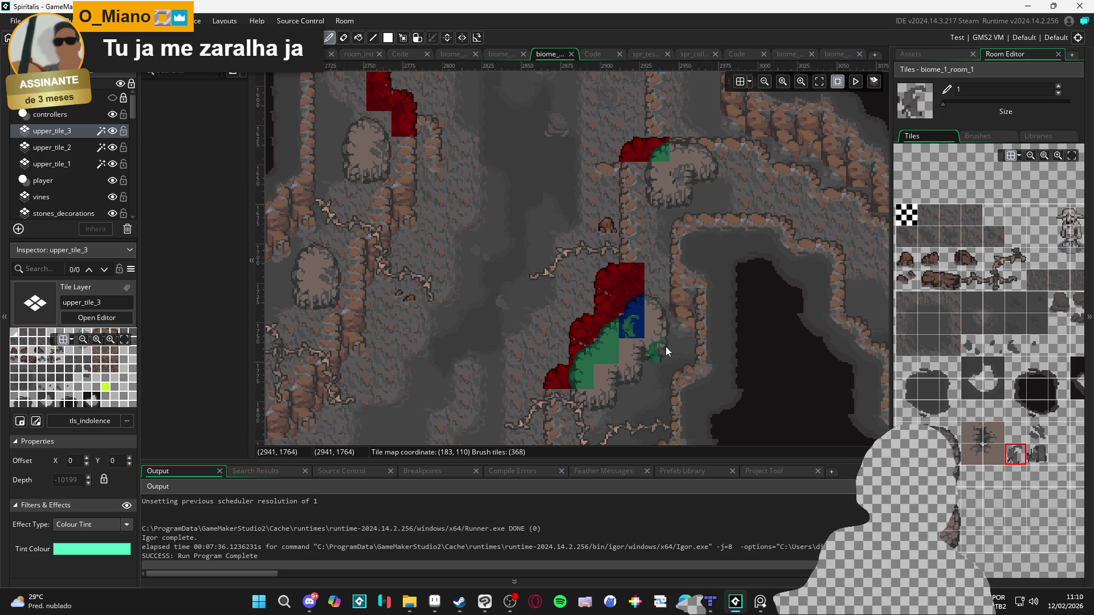
pyautogui.moveTo(567, 360); pyautogui.dragTo(510, 235)
pyautogui.scroll(-1, 951, 399)
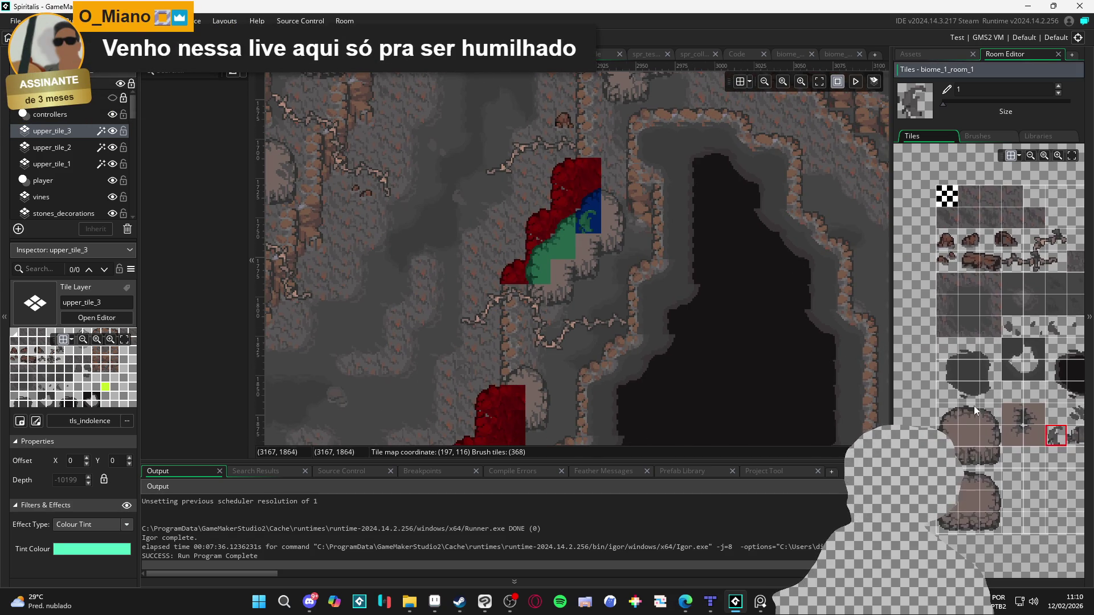
# Step: Undo the stray tile and paint a red rock tile below the outcrop on upper_tile_1
pyautogui.click(949, 429)
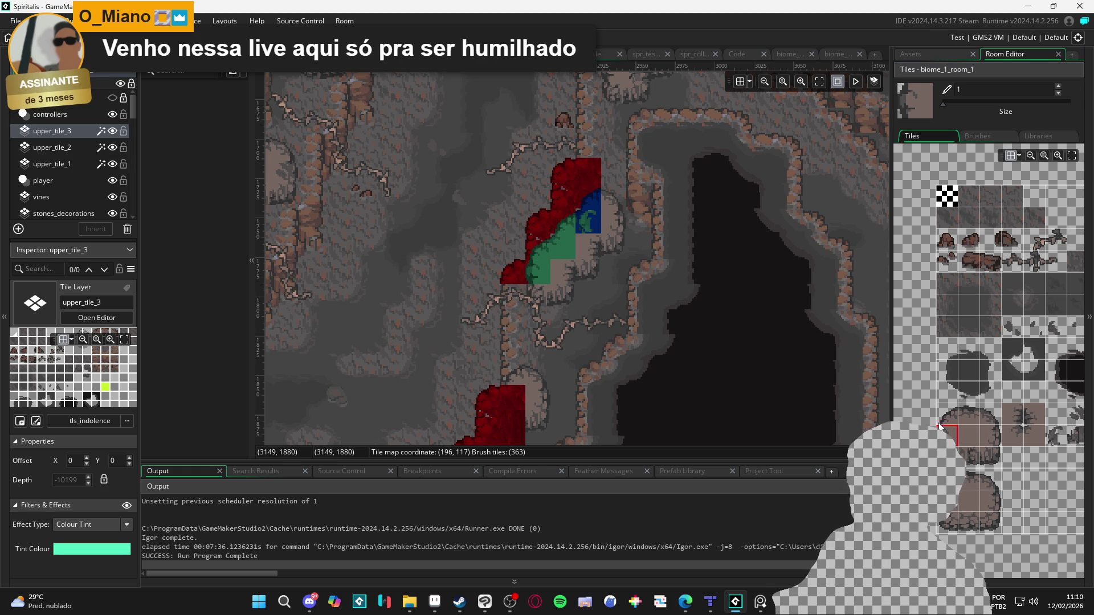
pyautogui.moveTo(562, 303); pyautogui.dragTo(522, 314)
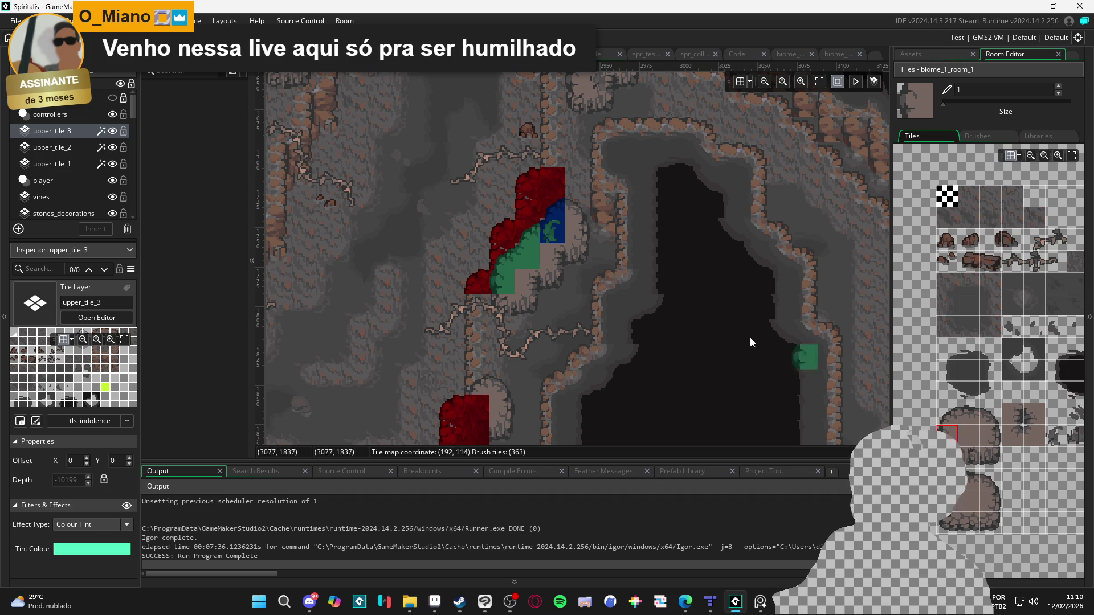
pyautogui.click(83, 147)
pyautogui.click(83, 164)
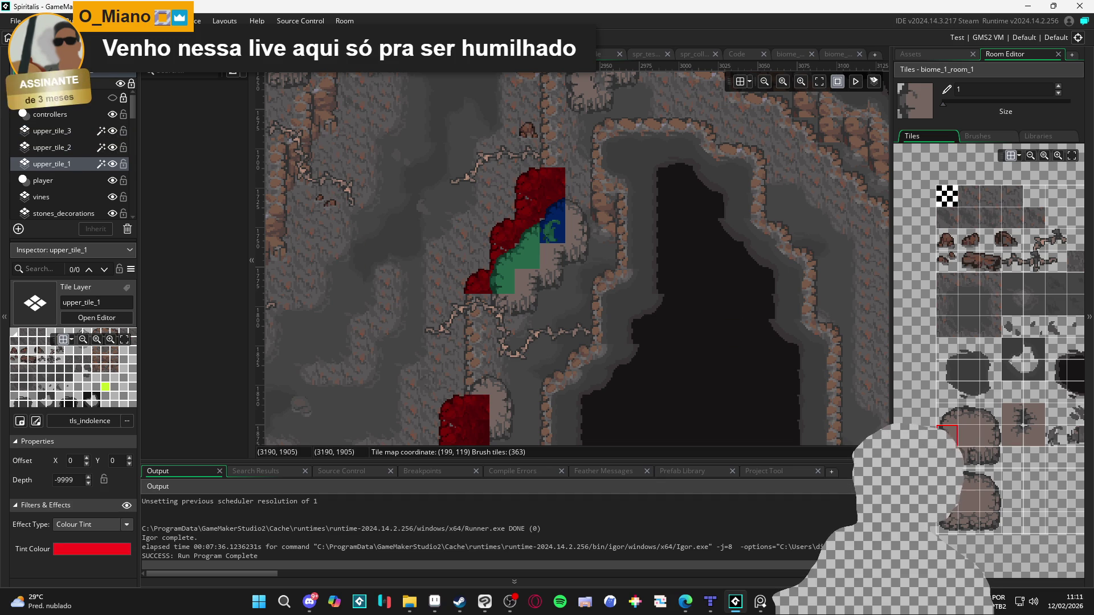
pyautogui.hotkey('ctrl', 'z')
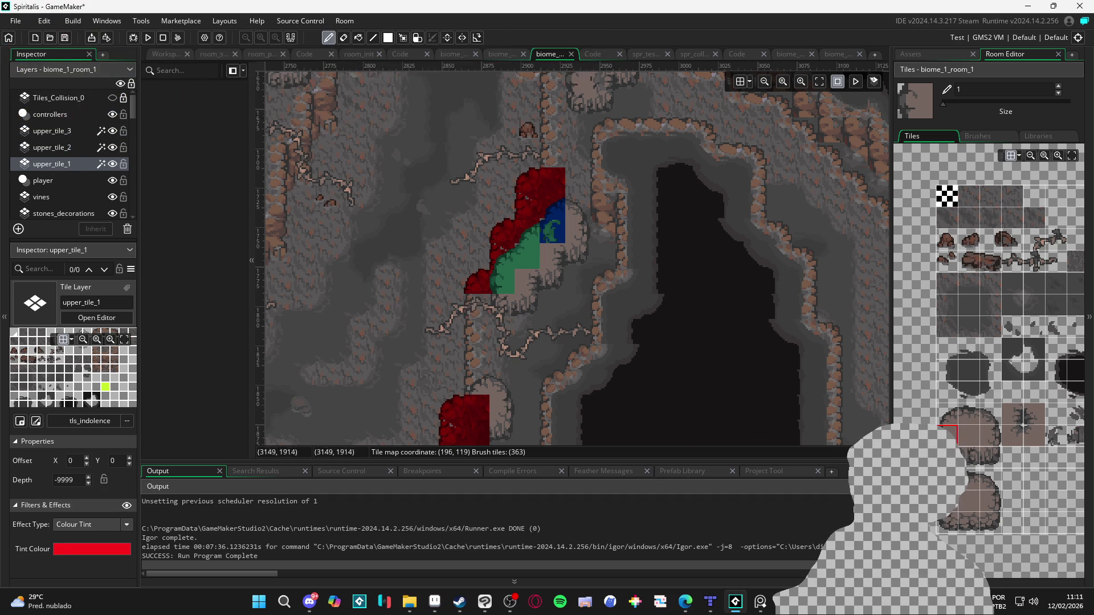
pyautogui.hscroll(3, 948, 391)
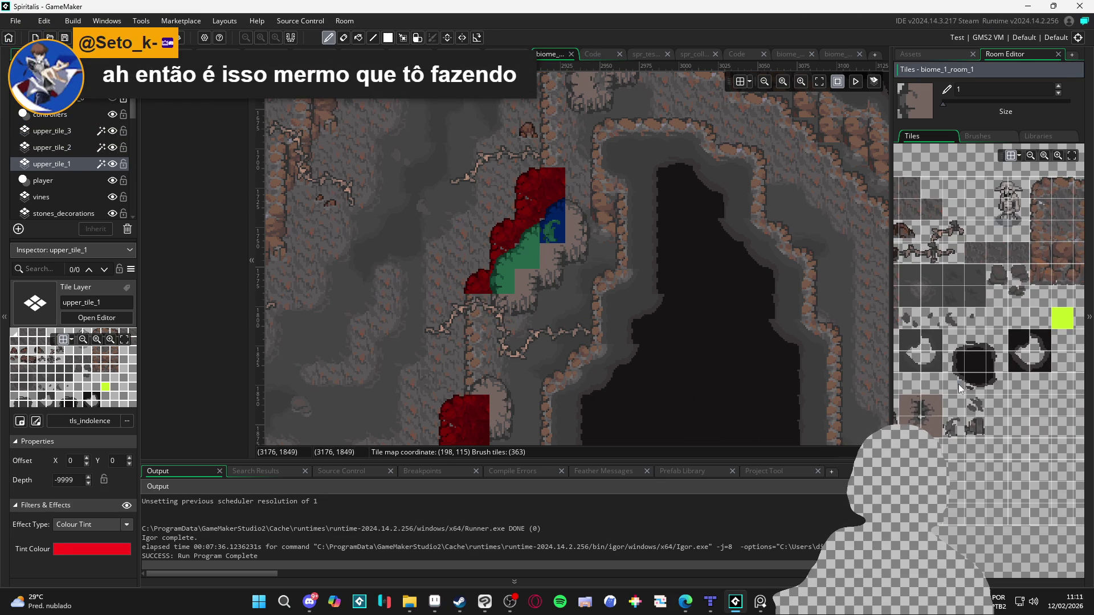
pyautogui.click(1043, 209)
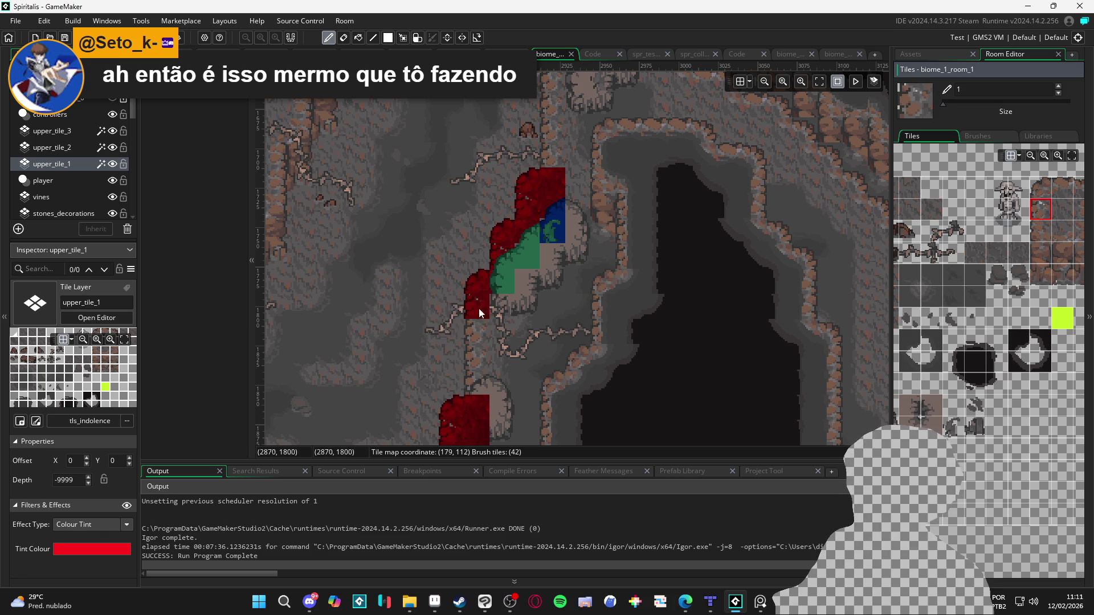
pyautogui.click(473, 309)
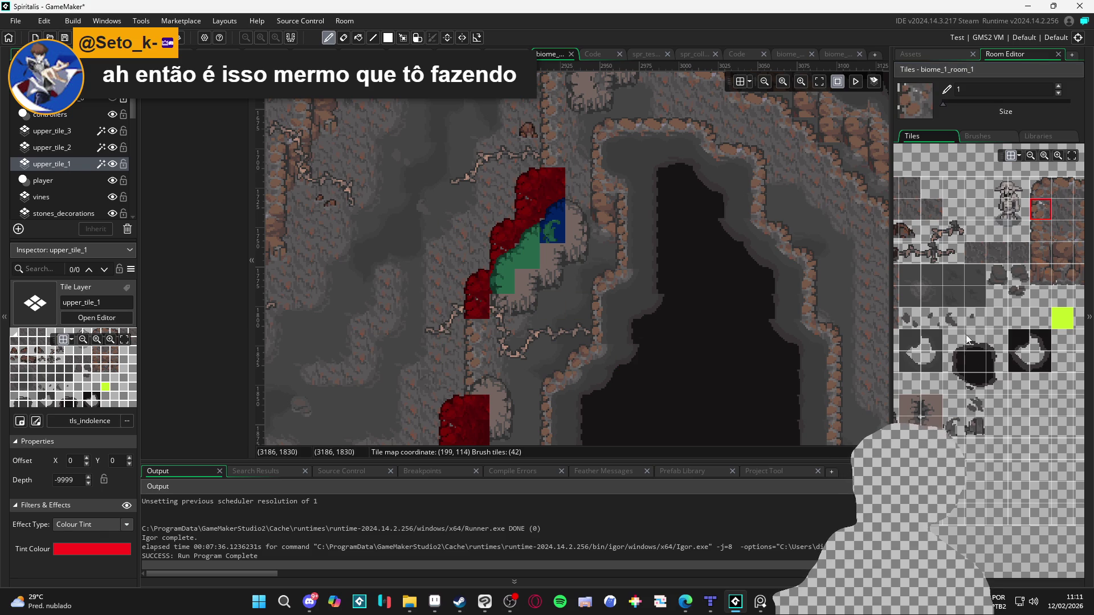
# Step: Select upper_tile_3 and choose a rock tile for the green-tinted layer
pyautogui.click(1062, 217)
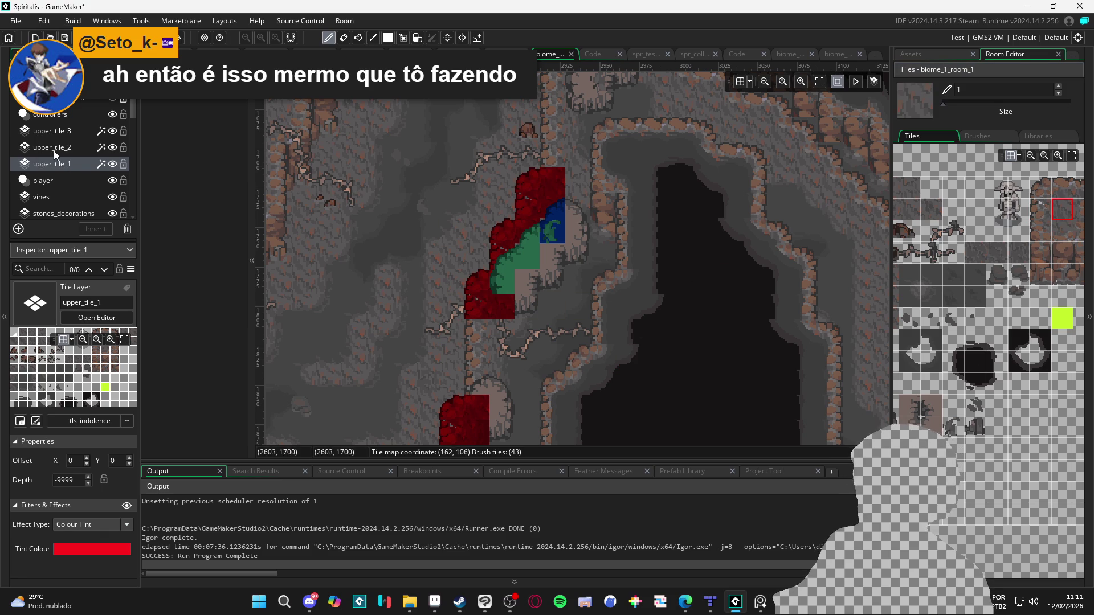
pyautogui.click(111, 151)
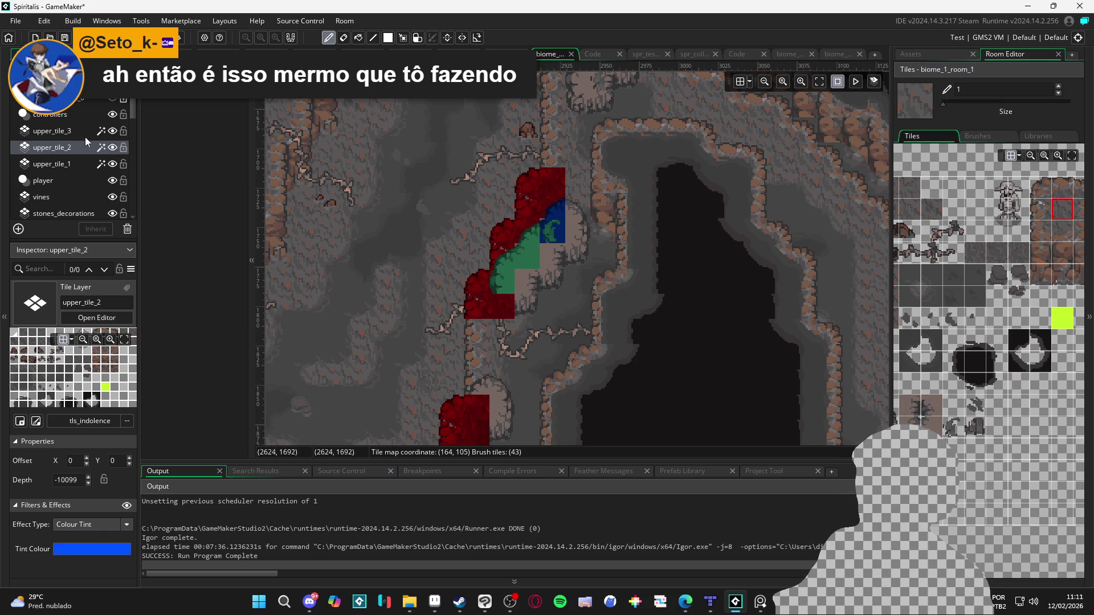
pyautogui.click(103, 137)
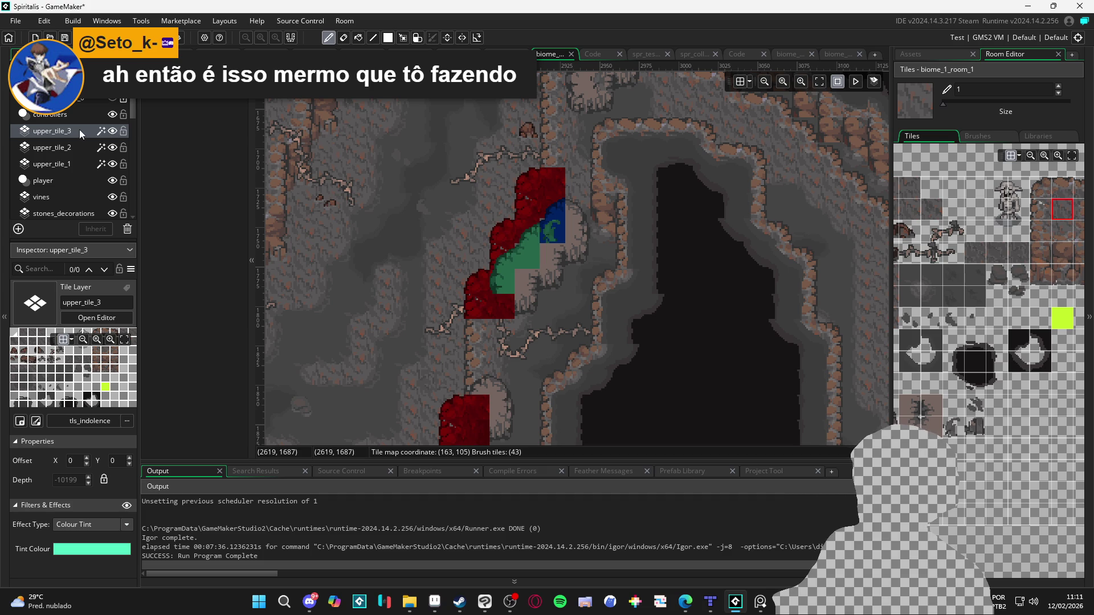
pyautogui.scroll(3, 972, 327)
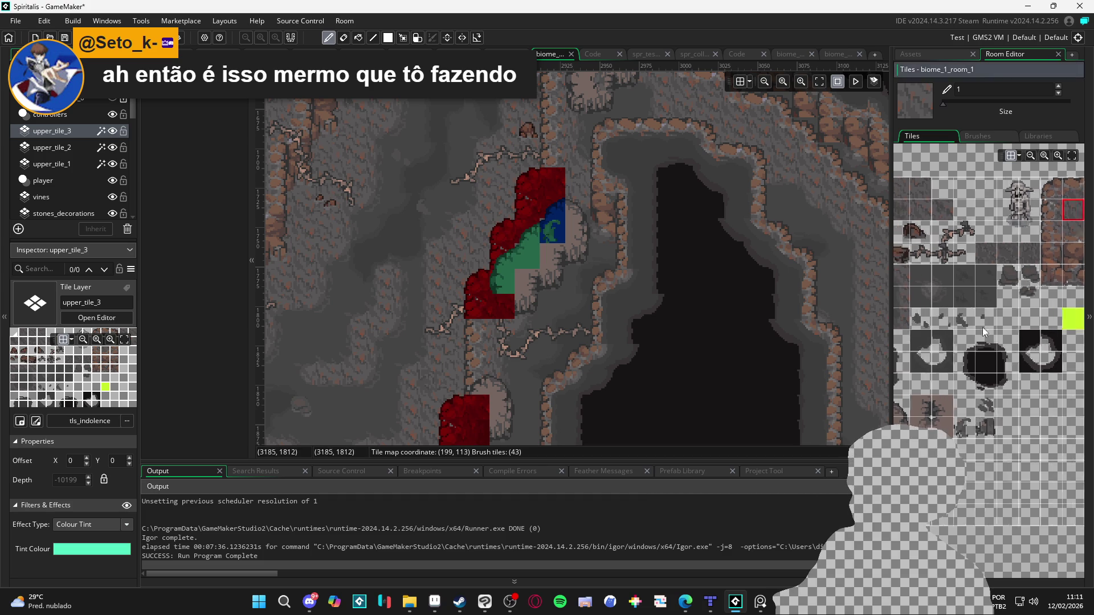
pyautogui.click(963, 445)
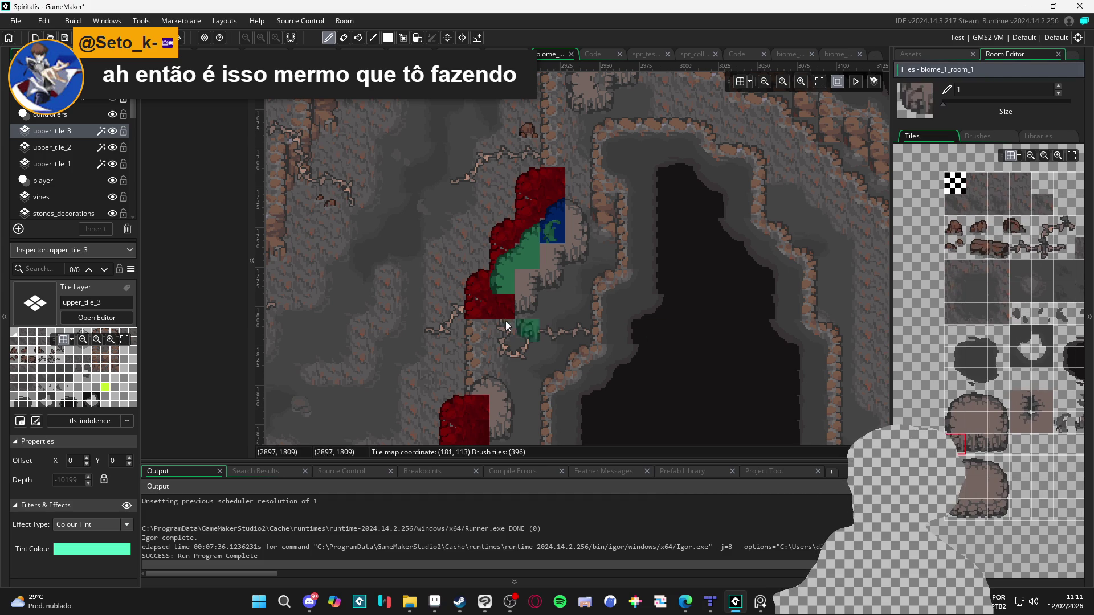
pyautogui.scroll(2, 579, 264)
pyautogui.hscroll(-1, 580, 265)
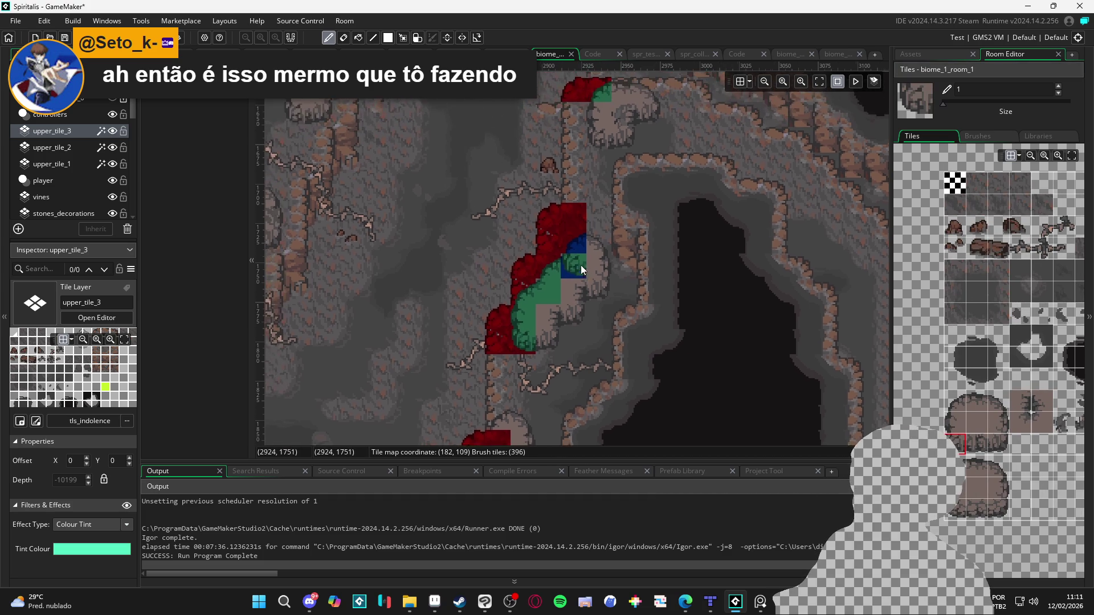
pyautogui.scroll(4, 597, 341)
pyautogui.hscroll(-5, 597, 340)
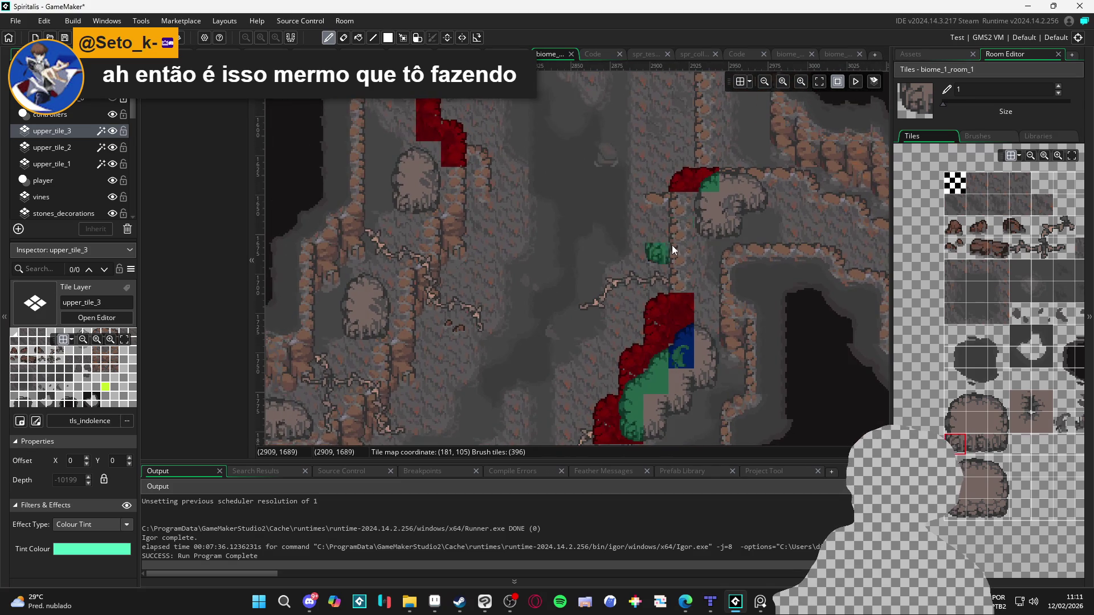
pyautogui.hscroll(8, 728, 228)
pyautogui.click(955, 422)
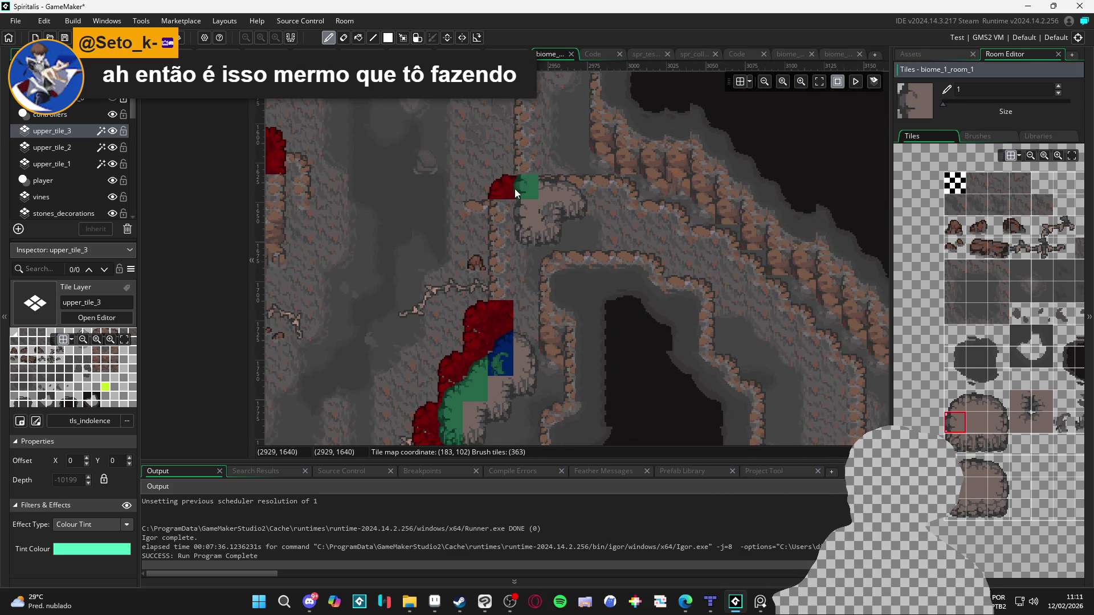
# Step: Paint a red rock-edge tile beside the green one on upper_tile_1
pyautogui.click(73, 164)
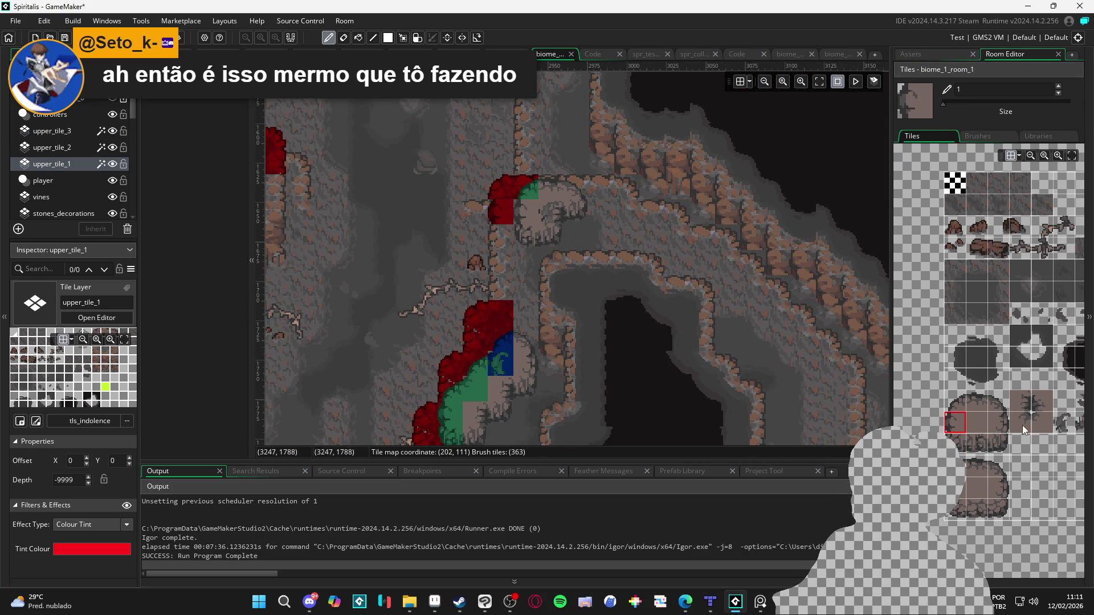
pyautogui.scroll(3, 989, 347)
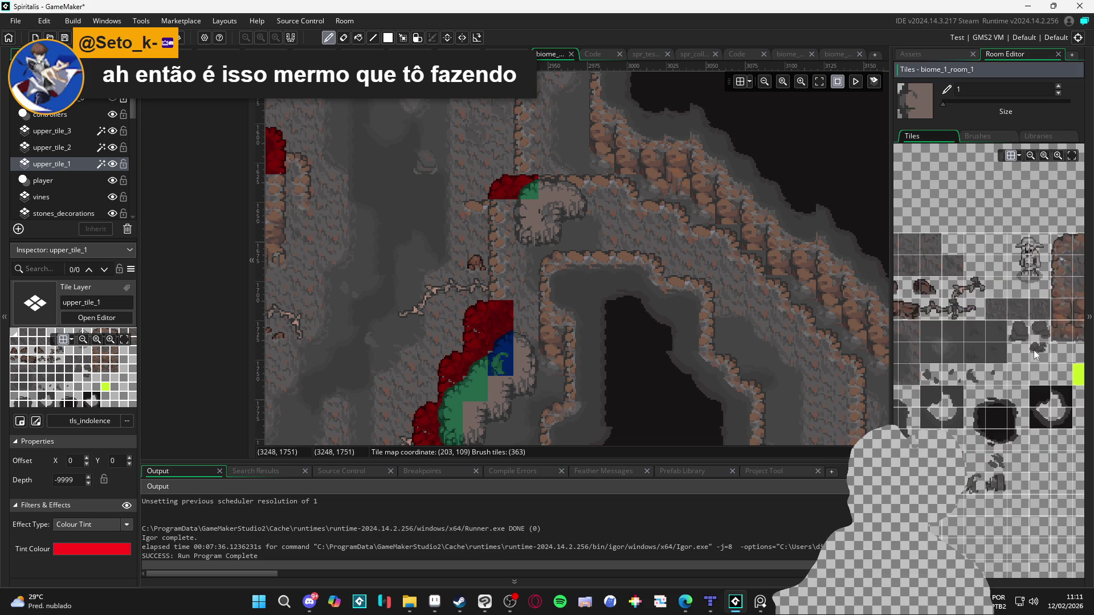
pyautogui.click(1061, 267)
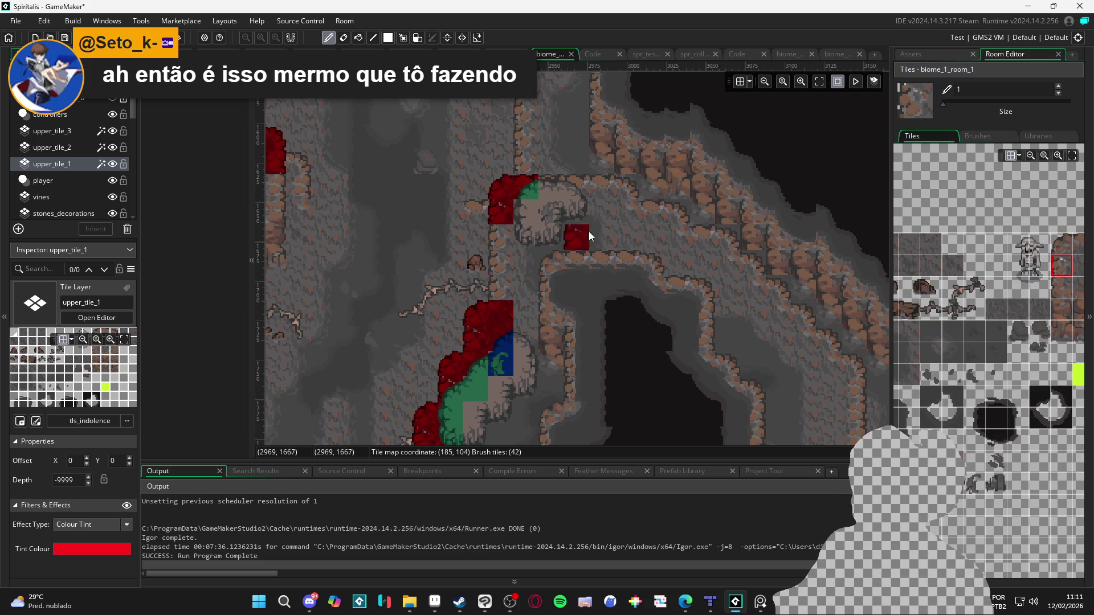
pyautogui.click(1081, 268)
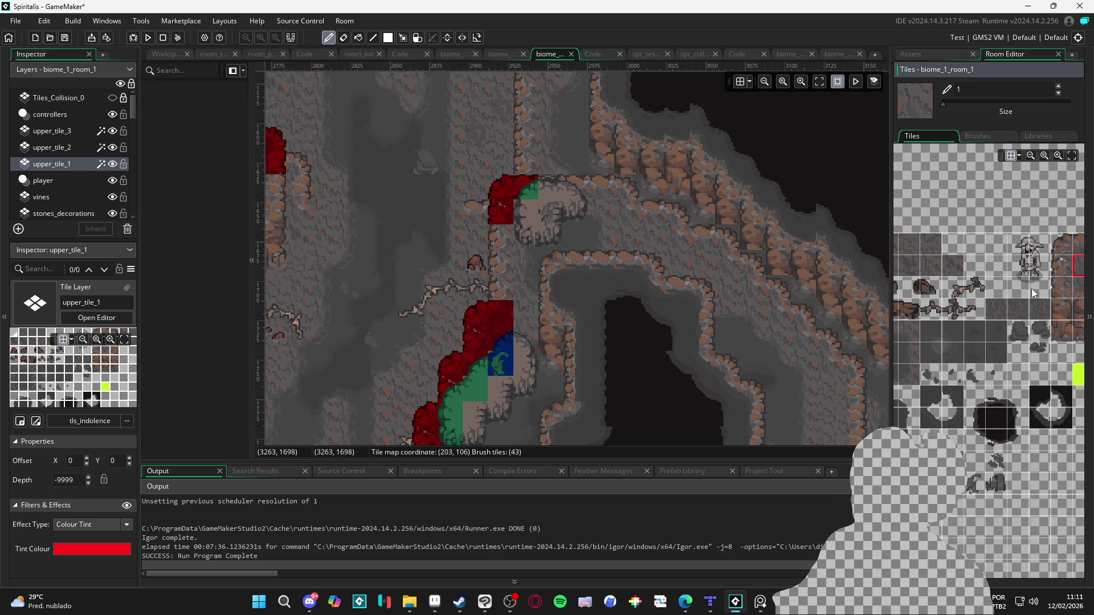
pyautogui.scroll(2, 982, 339)
pyautogui.click(525, 212)
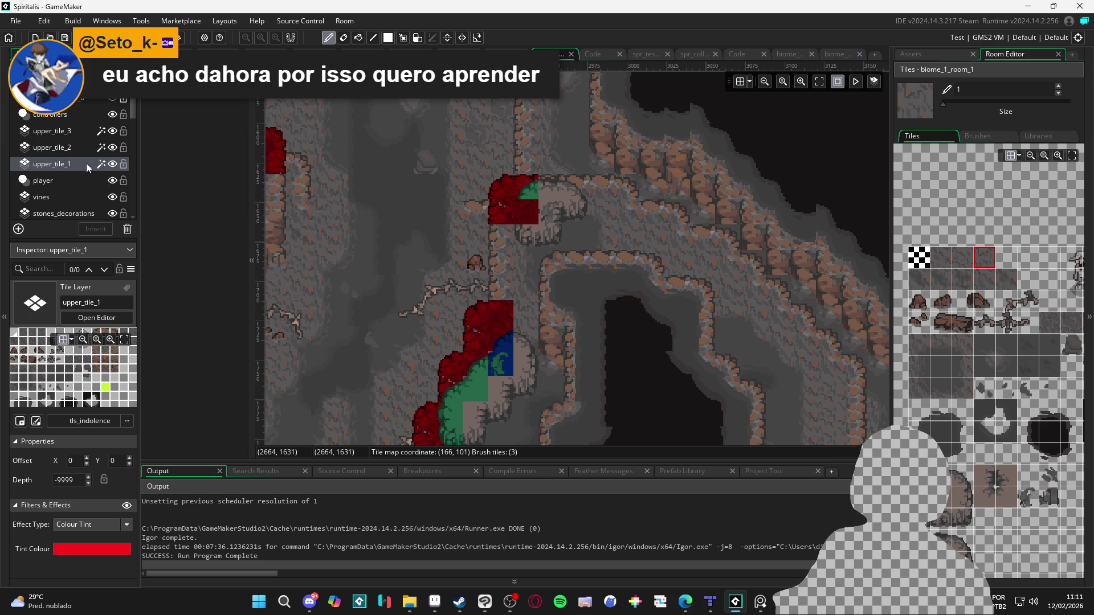
# Step: Undo an accidental blue tile and paint a green tile under the outcrop on upper_tile_3
pyautogui.click(63, 147)
pyautogui.click(502, 212)
pyautogui.hotkey('ctrl', 'z')
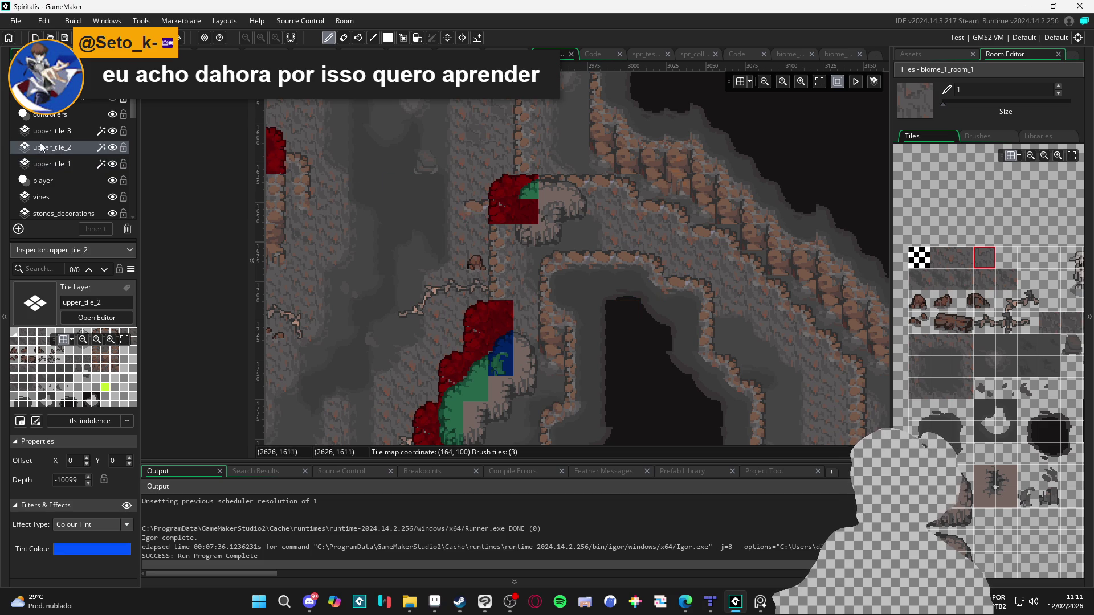
pyautogui.click(924, 502)
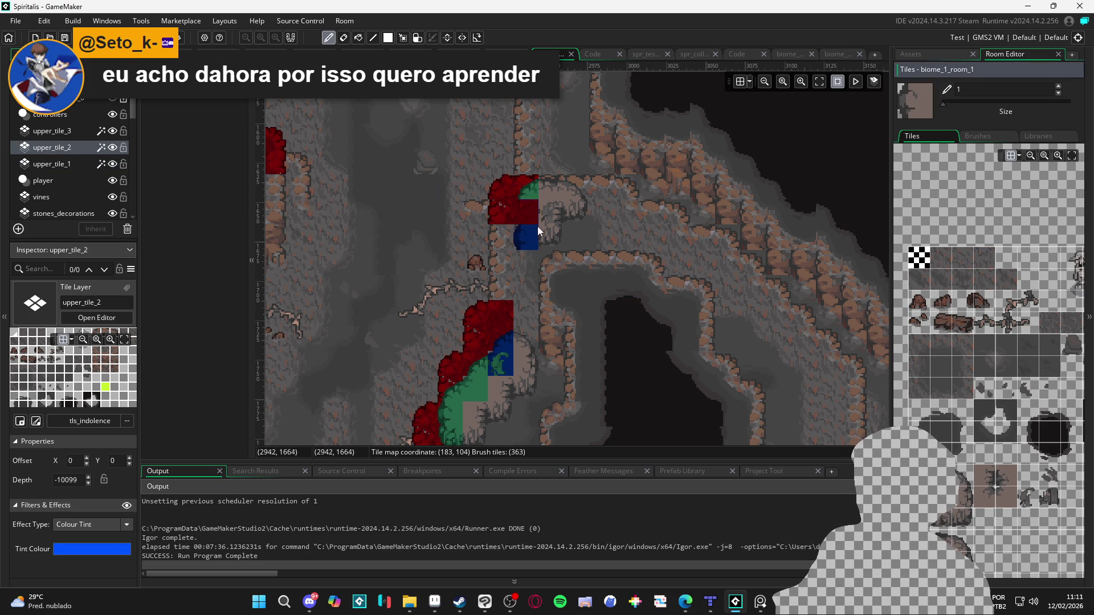
pyautogui.click(60, 124)
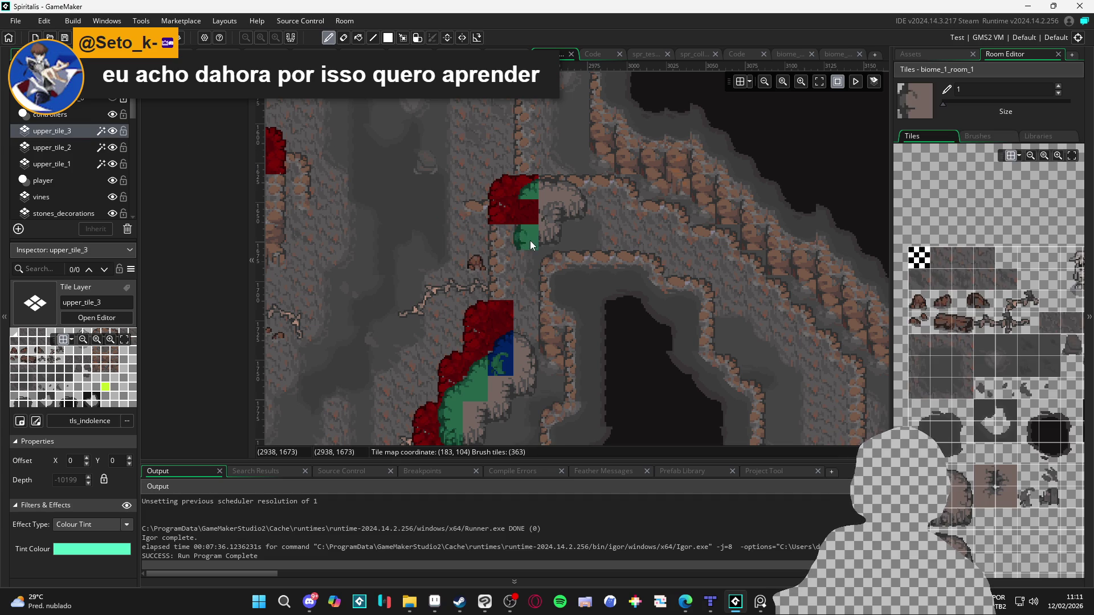
pyautogui.click(522, 220)
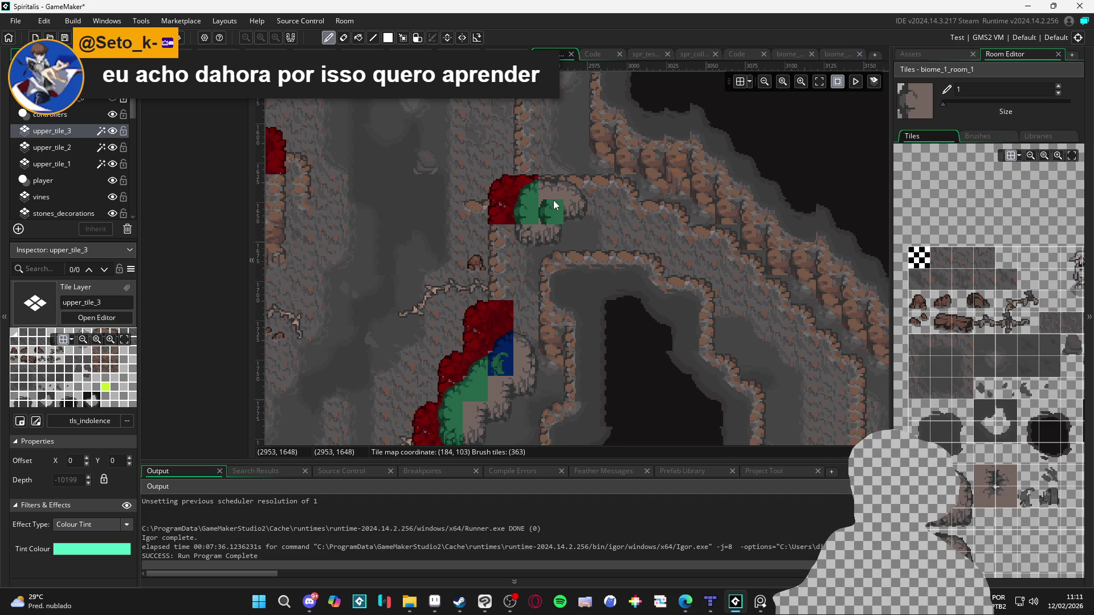
# Step: Paint a red upper_tile_1 tile on the cave floor at another cave edge
pyautogui.moveTo(402, 251); pyautogui.dragTo(597, 255)
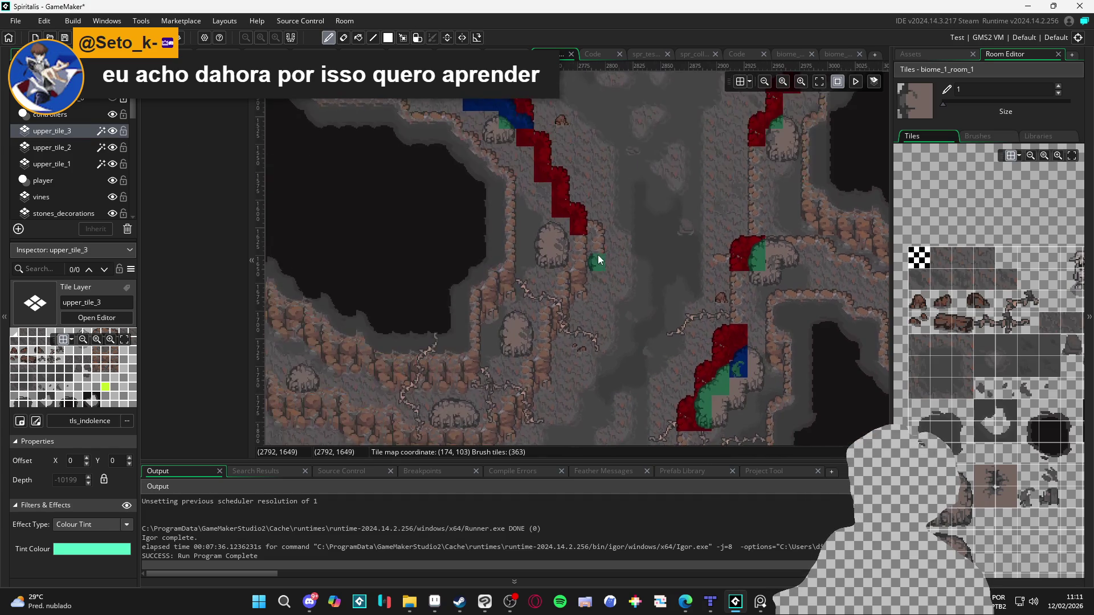
pyautogui.scroll(1, 568, 230)
pyautogui.click(65, 164)
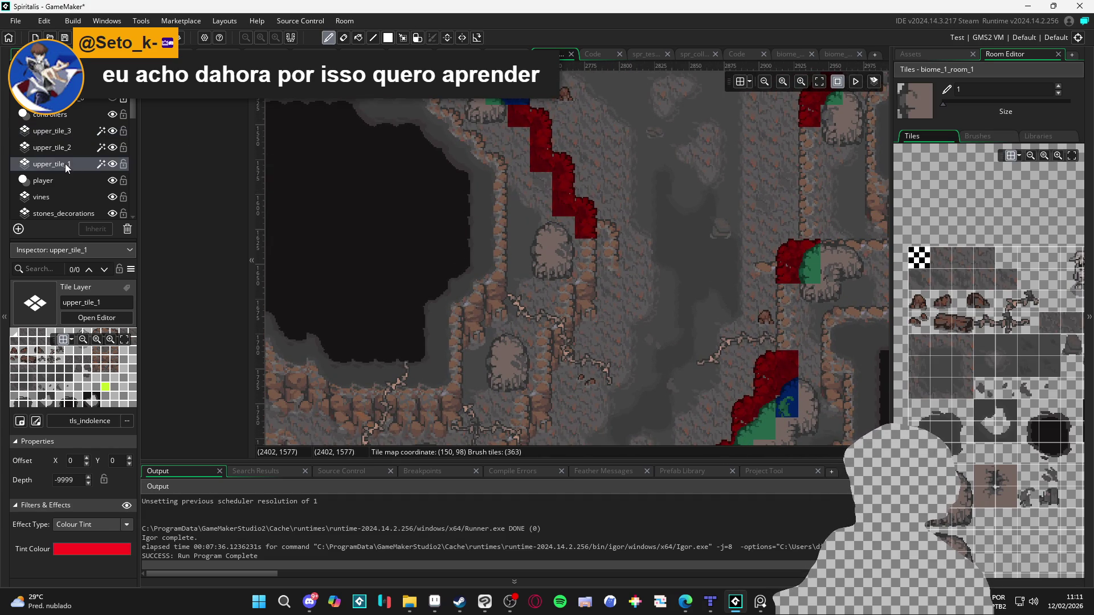
pyautogui.click(77, 153)
pyautogui.click(82, 164)
pyautogui.click(689, 320)
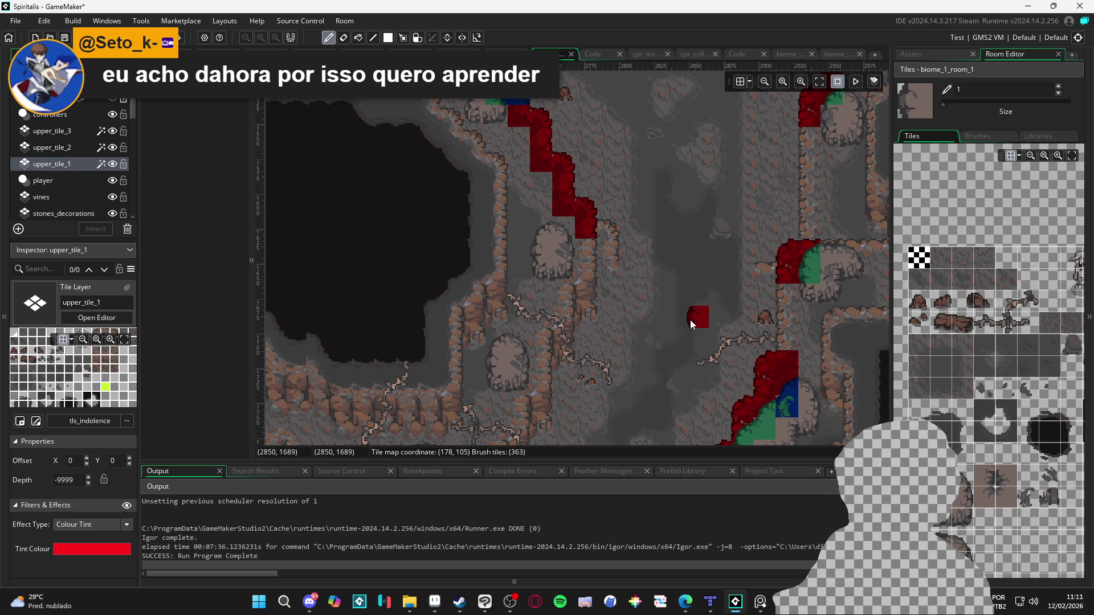
# Step: Choose the corner rock-edge tile from the Tiles palette for the diagonal slope
pyautogui.scroll(2, 644, 286)
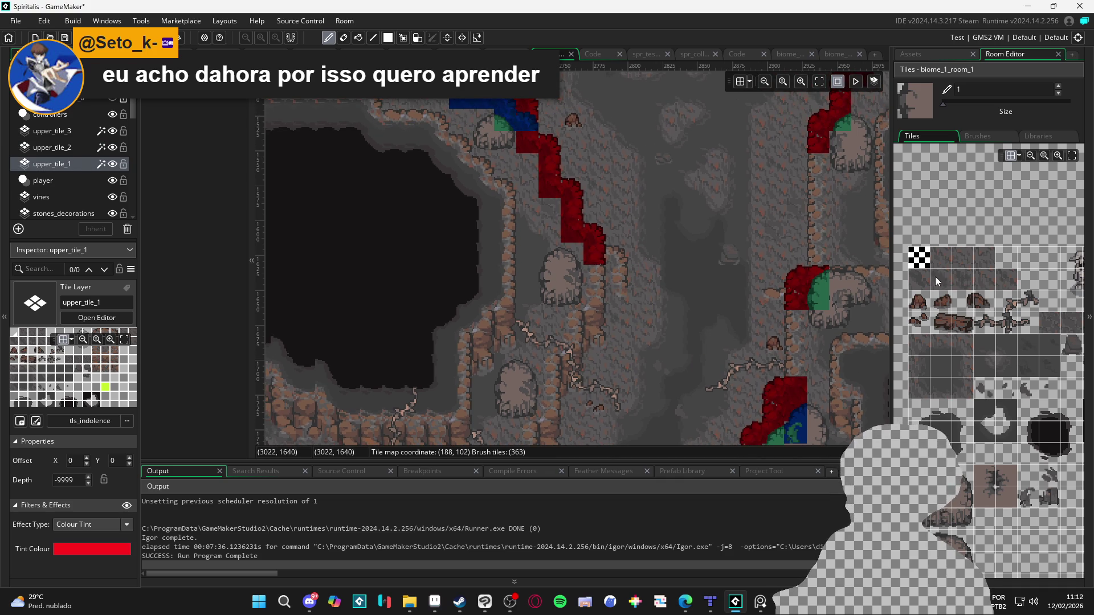
pyautogui.hscroll(2, 985, 331)
pyautogui.click(1013, 311)
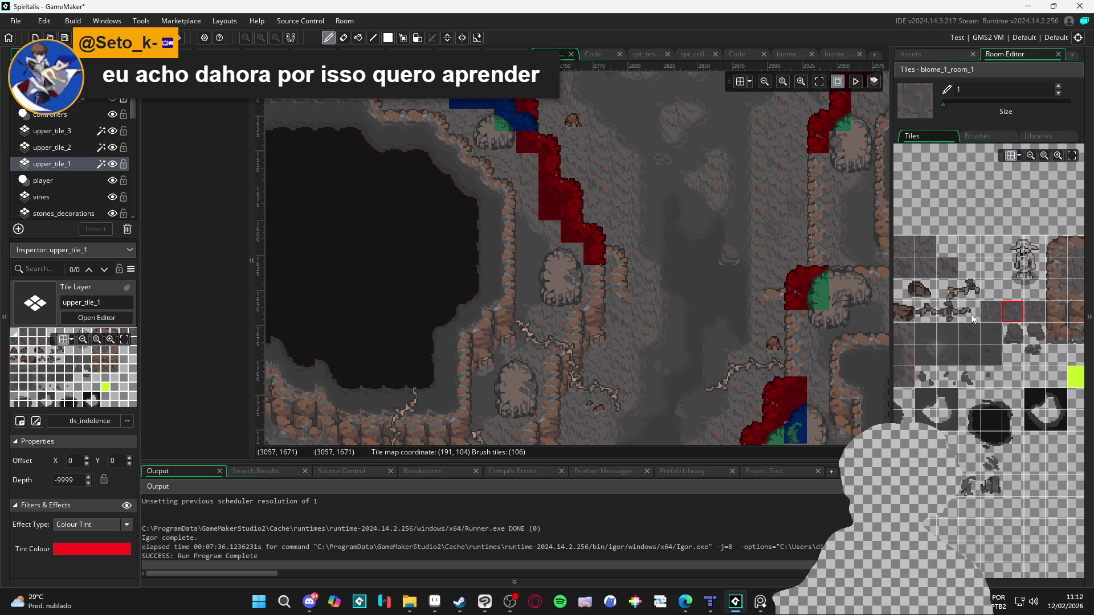
pyautogui.hscroll(-1, 980, 314)
pyautogui.click(943, 274)
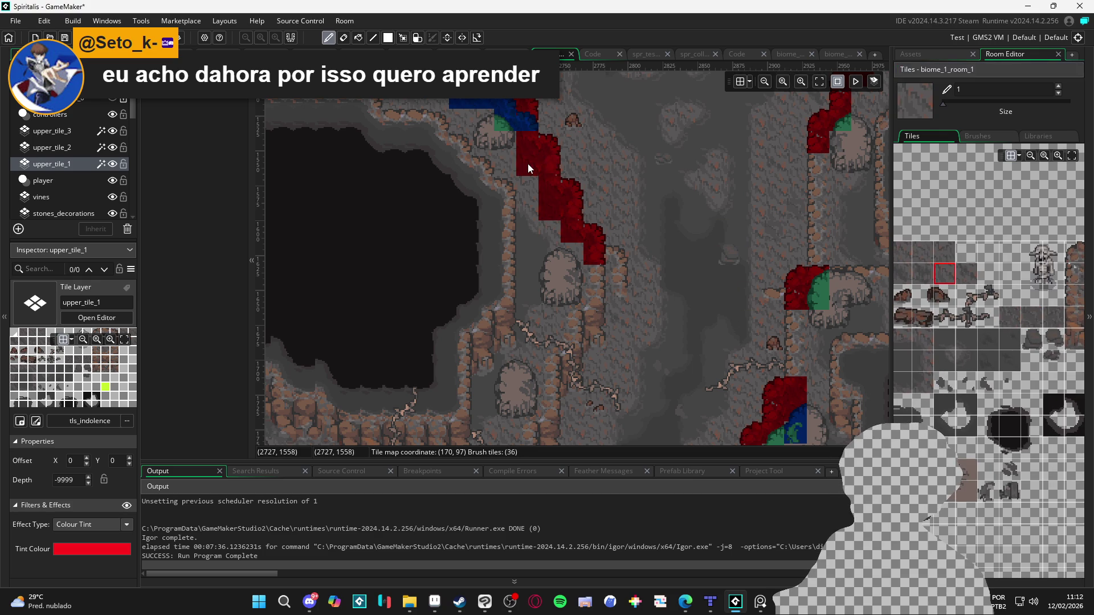
pyautogui.scroll(1, 527, 195)
pyautogui.hscroll(-1, 526, 195)
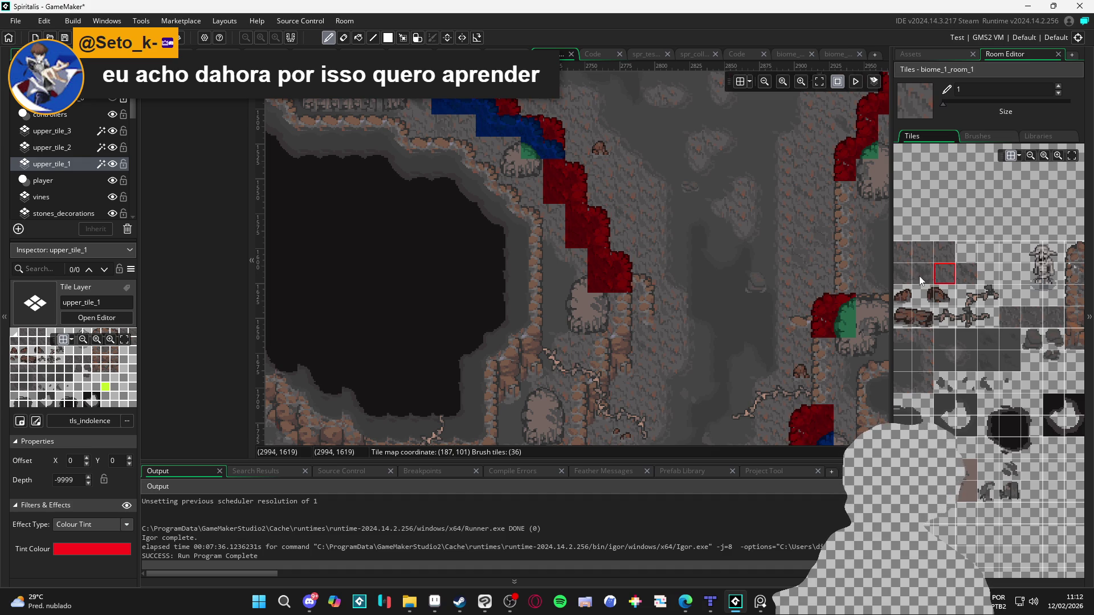
pyautogui.click(922, 252)
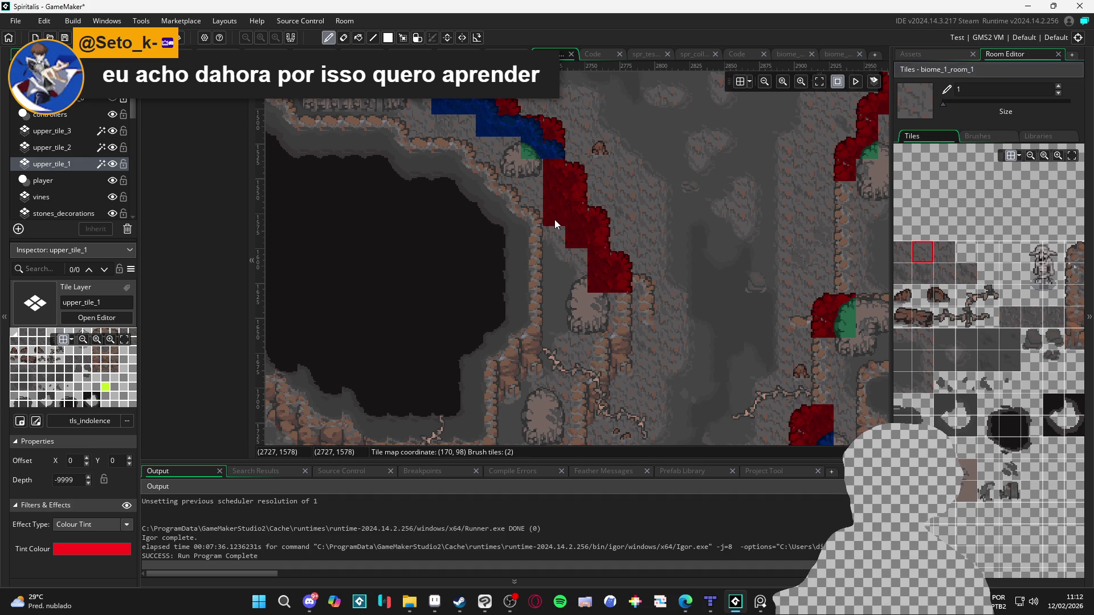
pyautogui.scroll(2, 631, 293)
pyautogui.hscroll(-2, 631, 294)
pyautogui.scroll(4, 632, 293)
pyautogui.hscroll(-2, 649, 330)
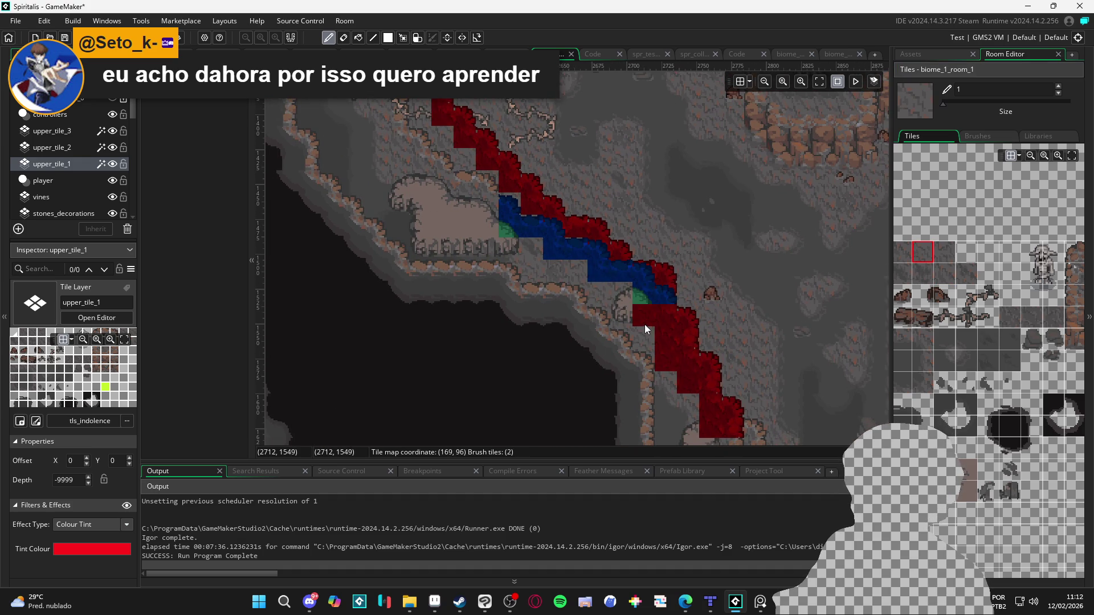
# Step: Paint red edge tiles below the blue strip and along the diagonal slope
pyautogui.click(623, 303)
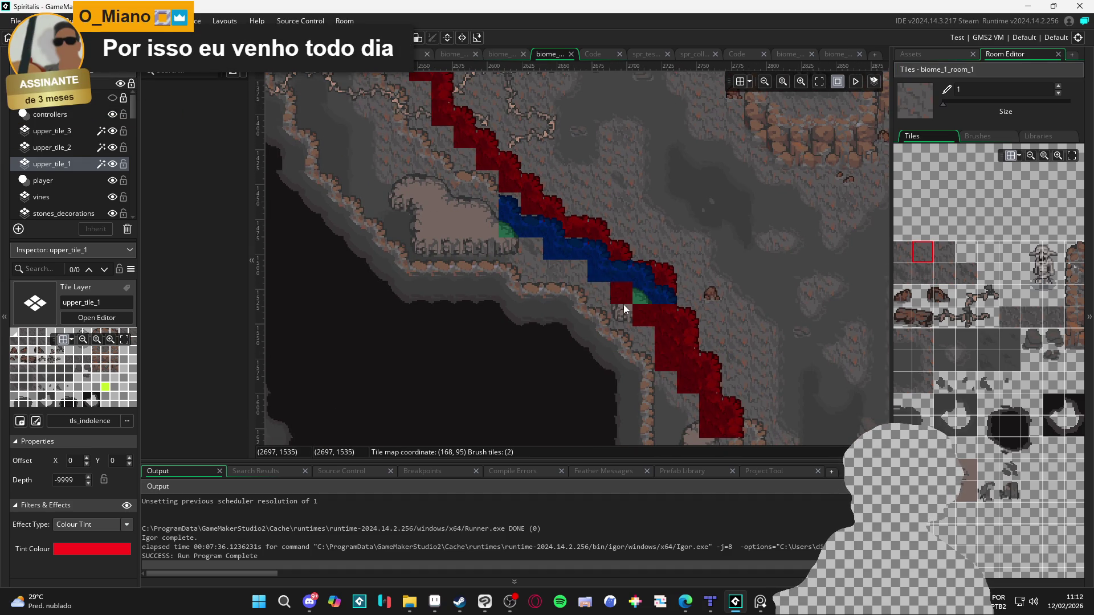
pyautogui.click(551, 264)
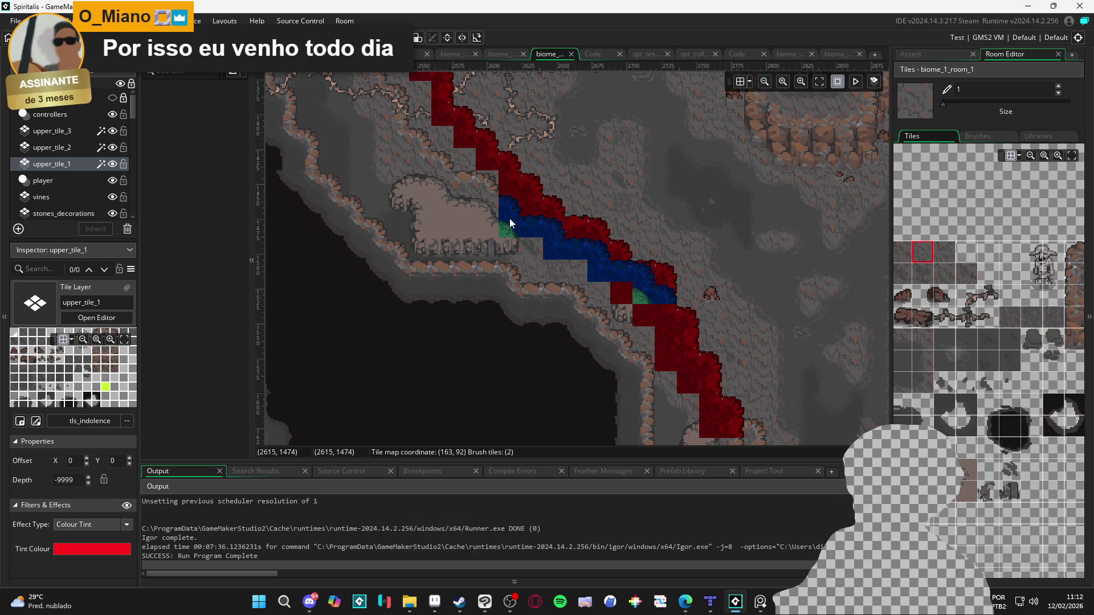
pyautogui.moveTo(493, 186); pyautogui.dragTo(572, 351)
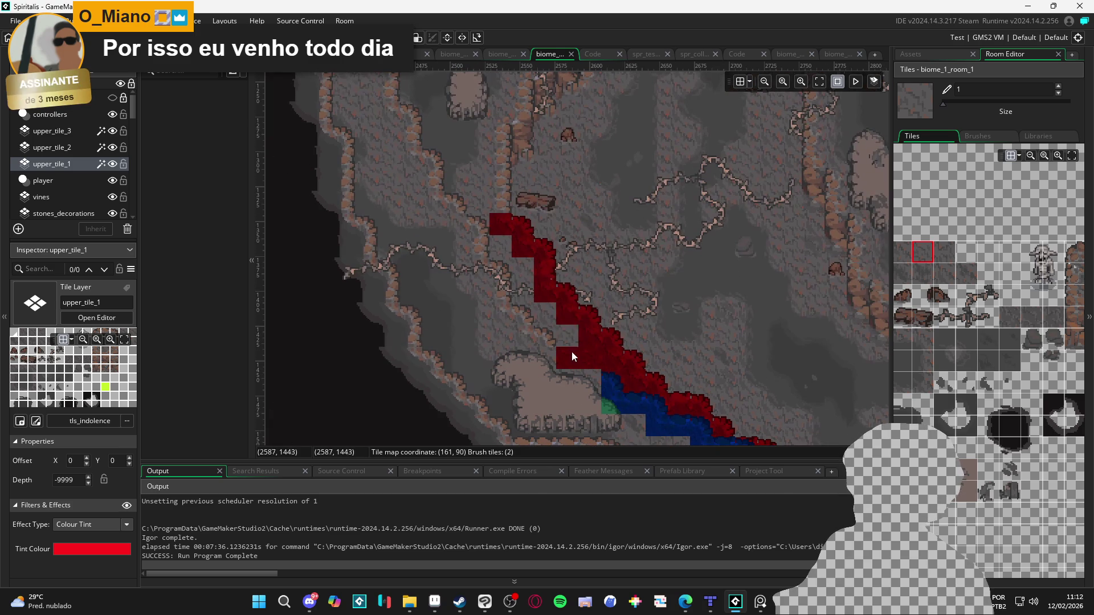
pyautogui.click(956, 274)
pyautogui.click(541, 317)
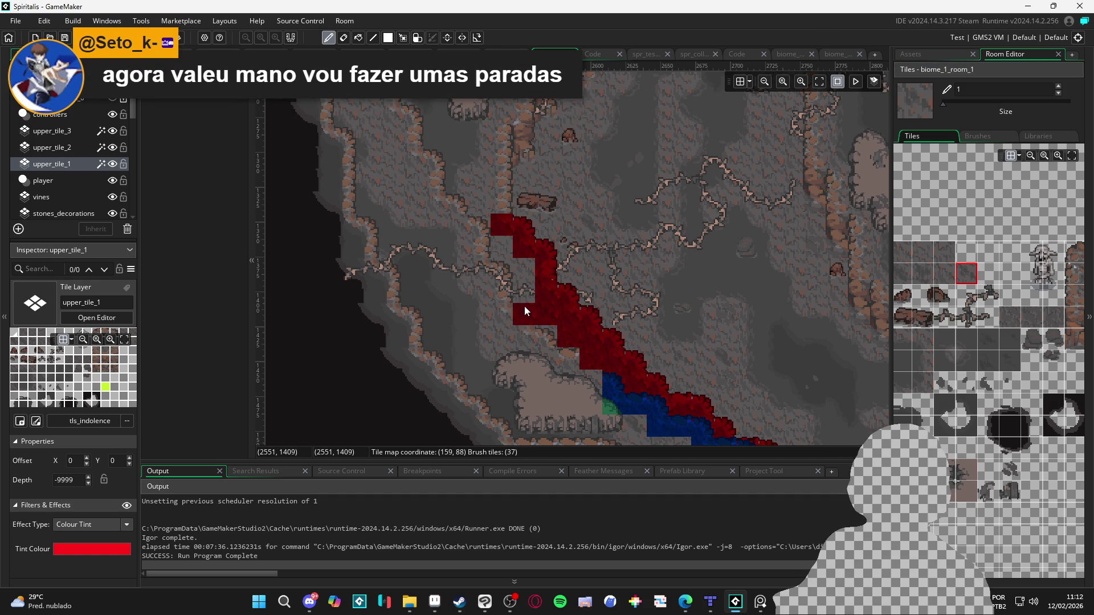
pyautogui.click(928, 252)
pyautogui.moveTo(532, 275); pyautogui.dragTo(496, 251)
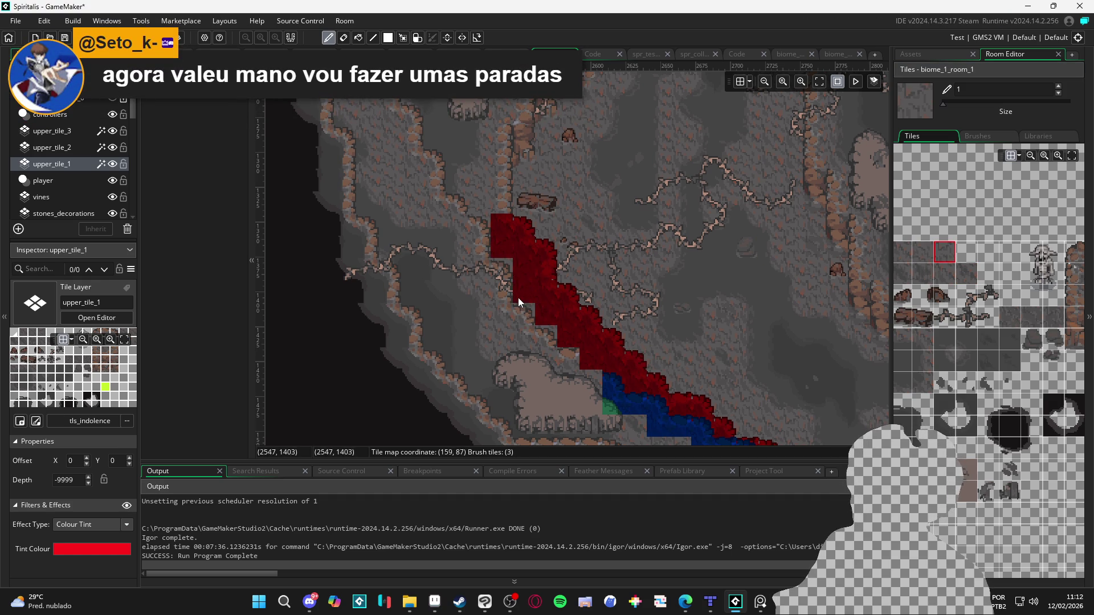
pyautogui.click(942, 274)
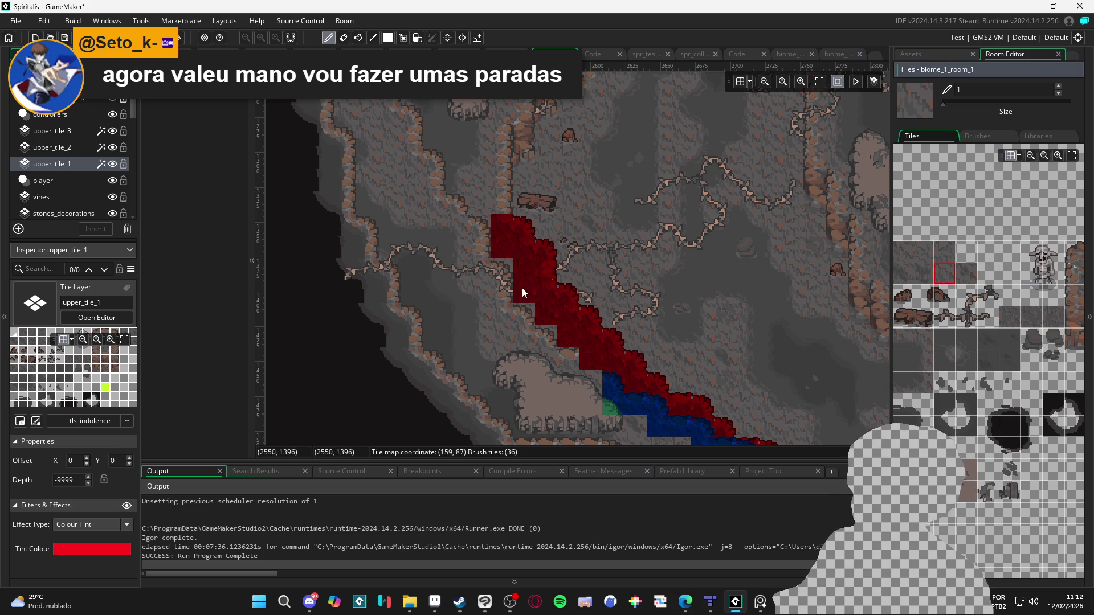
pyautogui.click(522, 288)
pyautogui.scroll(-2, 797, 374)
# Step: Erase a stray red tile on the slope
pyautogui.moveTo(798, 374); pyautogui.dragTo(679, 304)
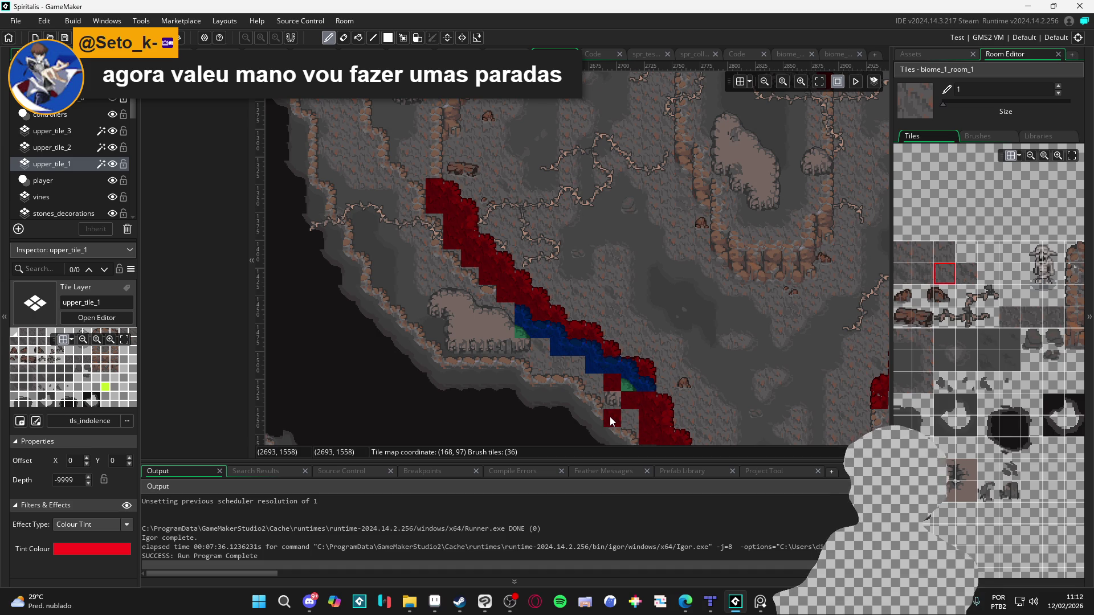
pyautogui.rightClick(605, 415)
pyautogui.scroll(-1, 587, 353)
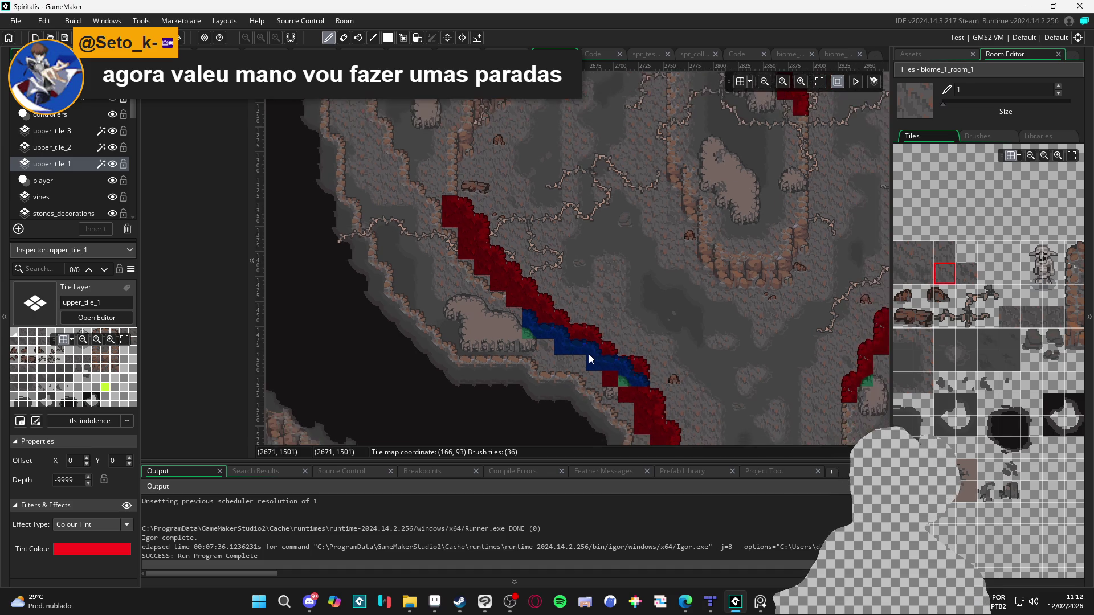
# Step: Paint red corner and edge tiles up the right-hand cliff wall
pyautogui.moveTo(603, 370)
pyautogui.mouseDown()
pyautogui.moveTo(524, 252)
pyautogui.moveTo(550, 288)
pyautogui.moveTo(517, 275)
pyautogui.moveTo(678, 304)
pyautogui.moveTo(623, 267)
pyautogui.mouseUp()
pyautogui.moveTo(559, 228)
pyautogui.mouseDown()
pyautogui.moveTo(646, 109)
pyautogui.moveTo(579, 247)
pyautogui.mouseUp()
pyautogui.moveTo(607, 185)
pyautogui.mouseDown()
pyautogui.moveTo(556, 242)
pyautogui.moveTo(557, 231)
pyautogui.mouseUp()
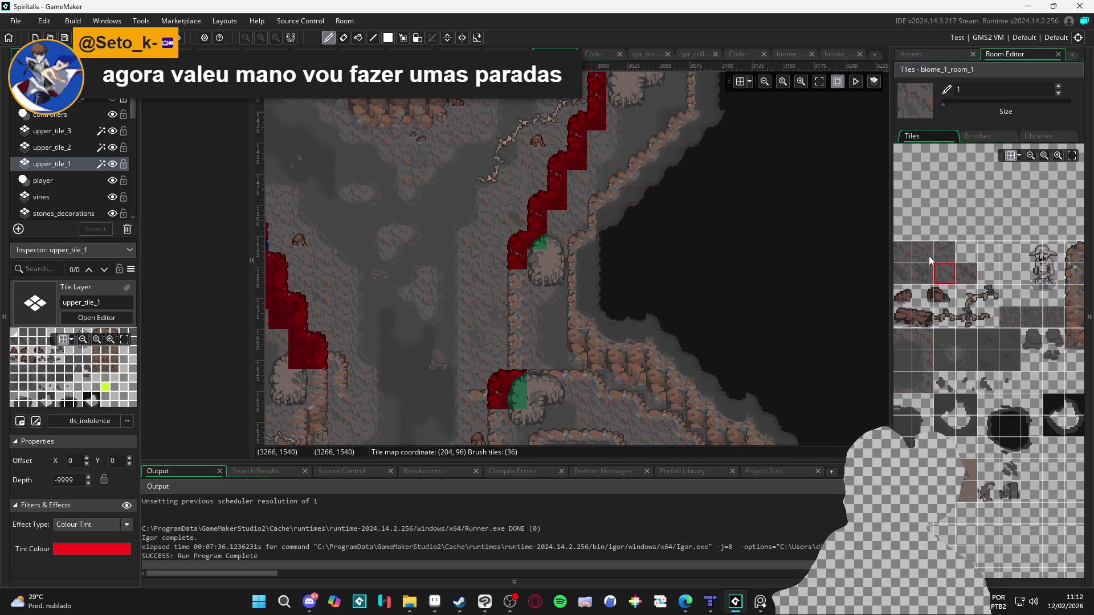
pyautogui.click(928, 254)
pyautogui.click(557, 224)
pyautogui.click(945, 256)
pyautogui.moveTo(578, 196); pyautogui.dragTo(564, 261)
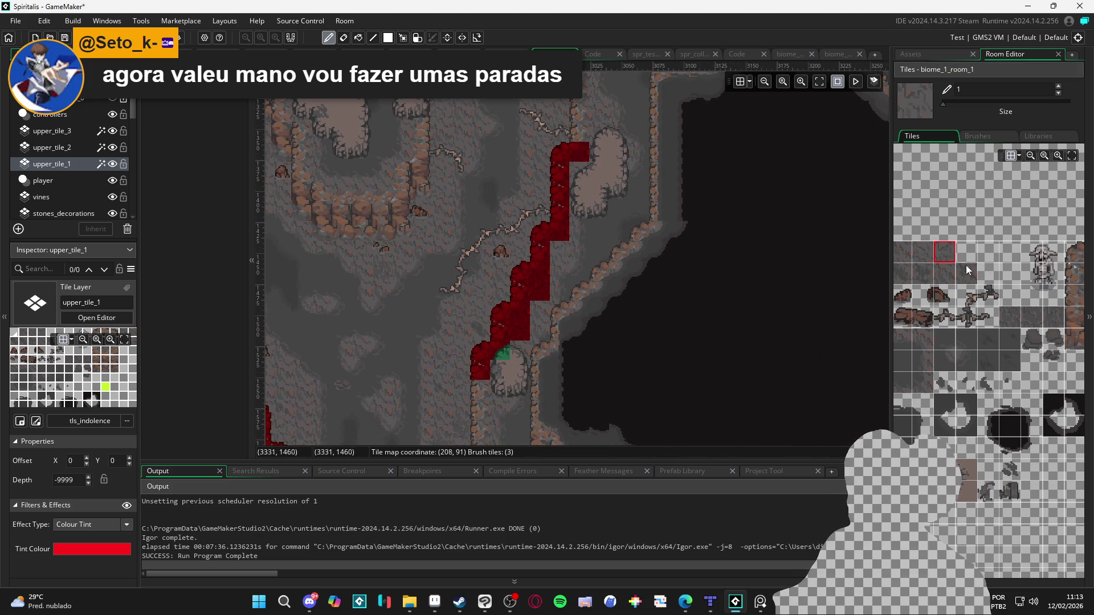
pyautogui.click(902, 256)
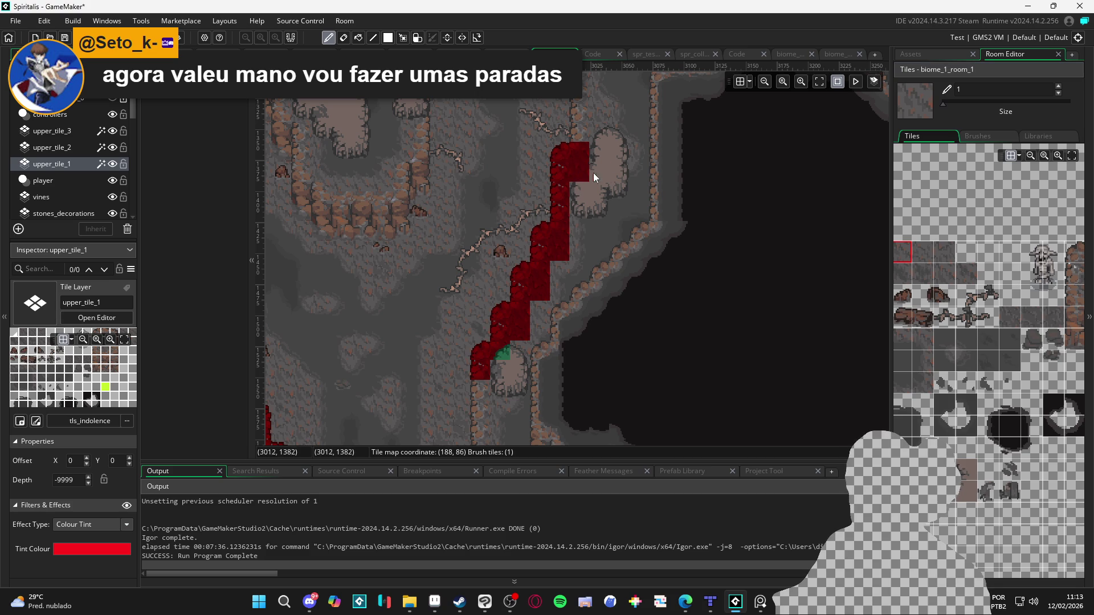
pyautogui.moveTo(663, 175); pyautogui.dragTo(672, 198)
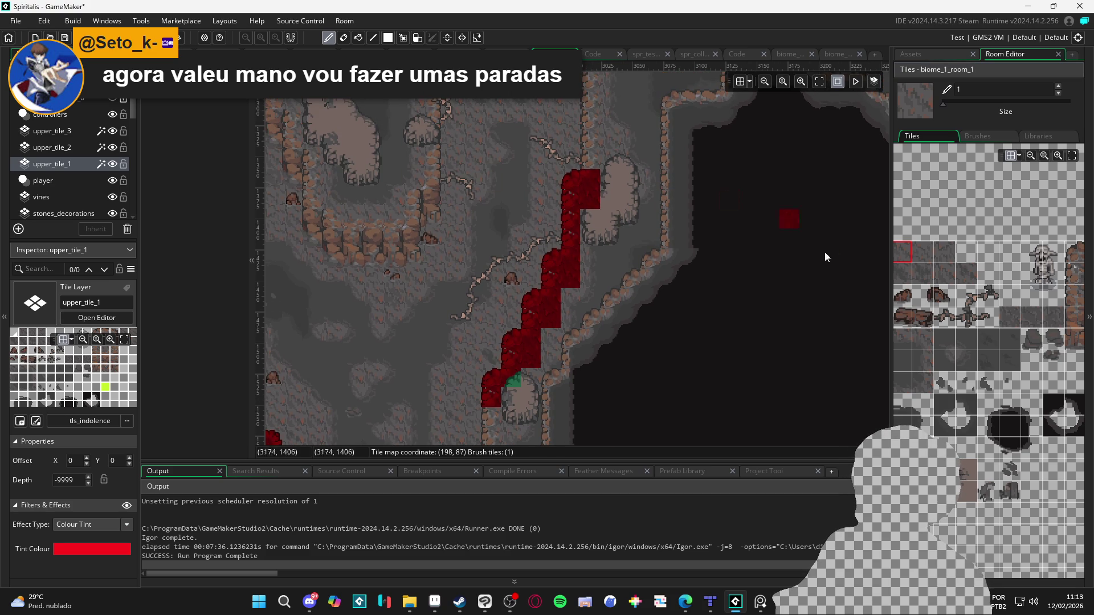
pyautogui.click(80, 146)
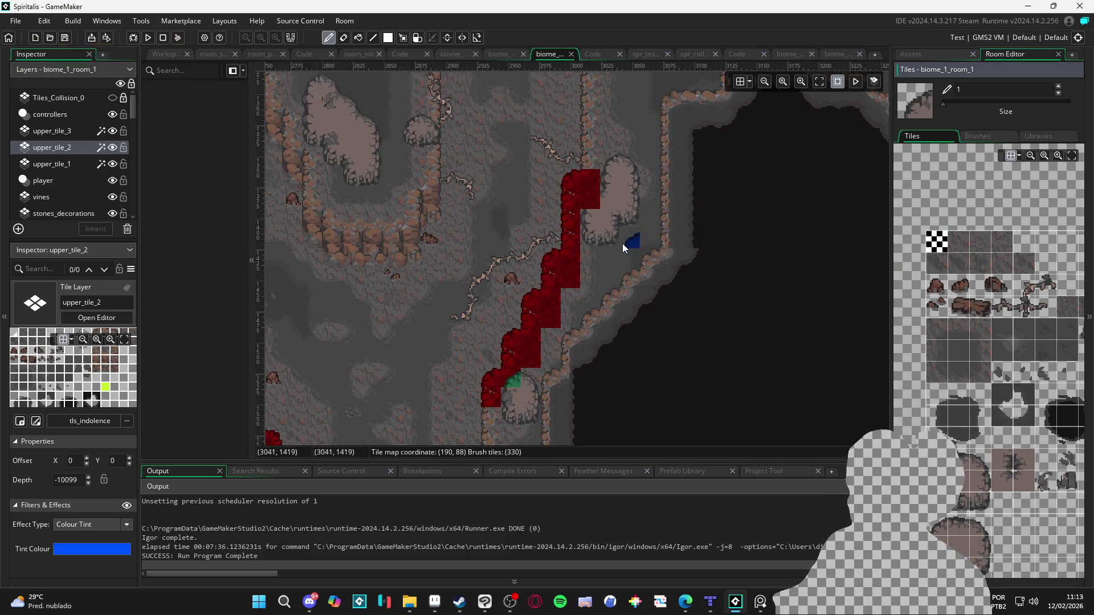
# Step: Paint two blue corner tiles on the cliff edge and another blue tile beside the red strip
pyautogui.click(590, 205)
pyautogui.click(591, 239)
pyautogui.scroll(-1, 555, 312)
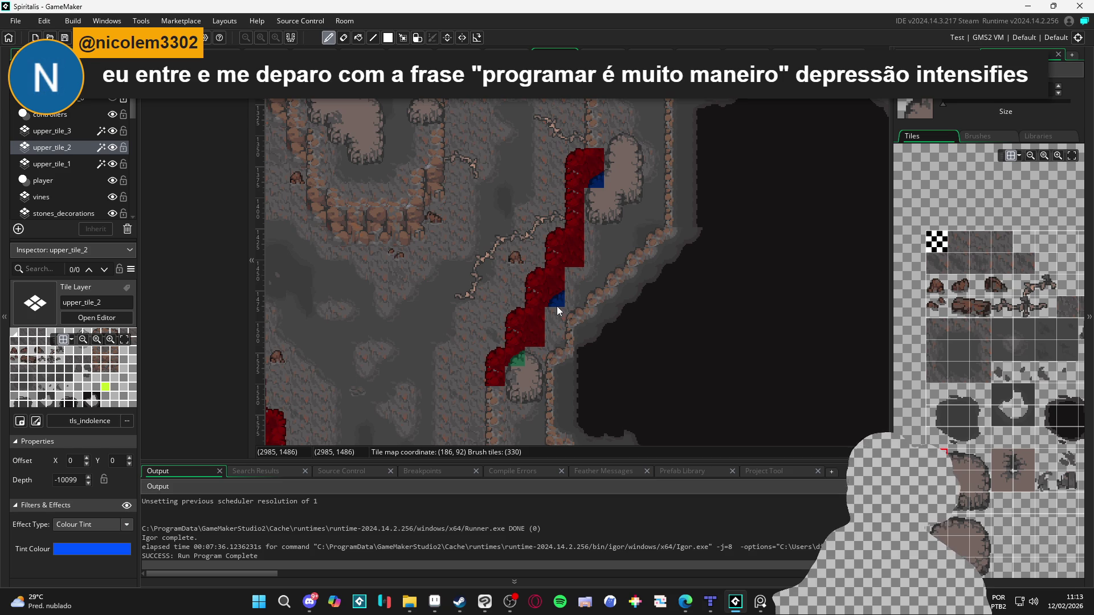
pyautogui.scroll(-3, 556, 306)
pyautogui.moveTo(521, 327); pyautogui.dragTo(600, 370)
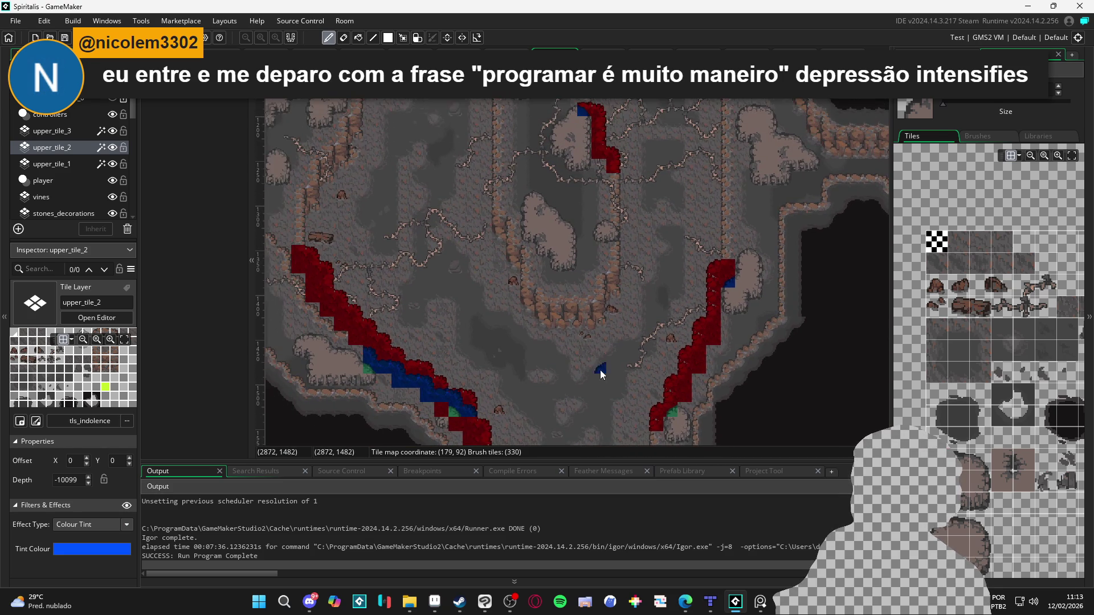
pyautogui.moveTo(595, 229); pyautogui.dragTo(569, 254)
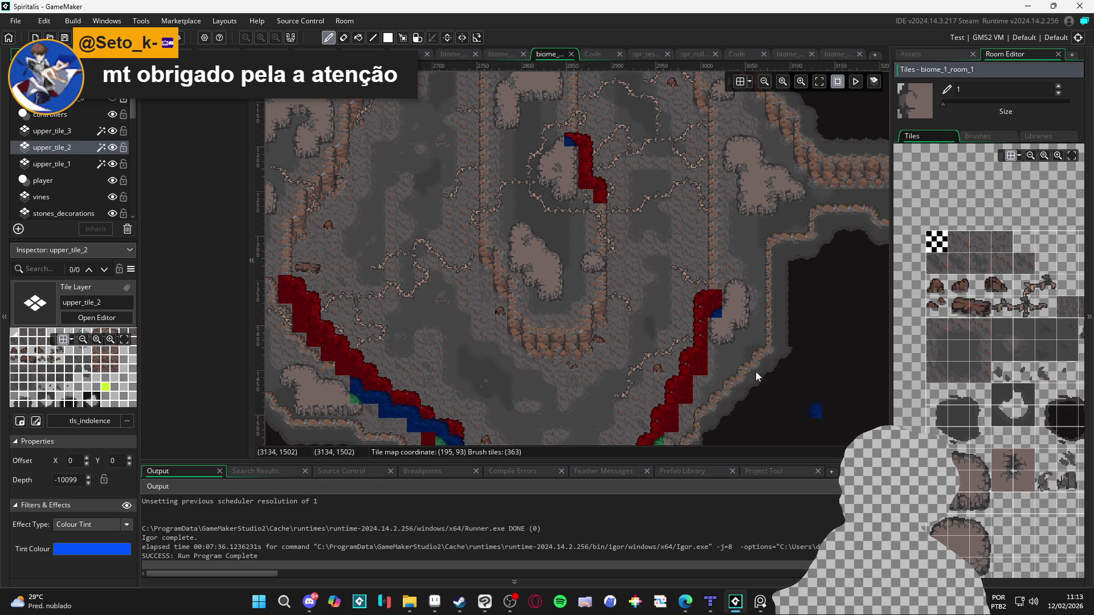
pyautogui.click(716, 331)
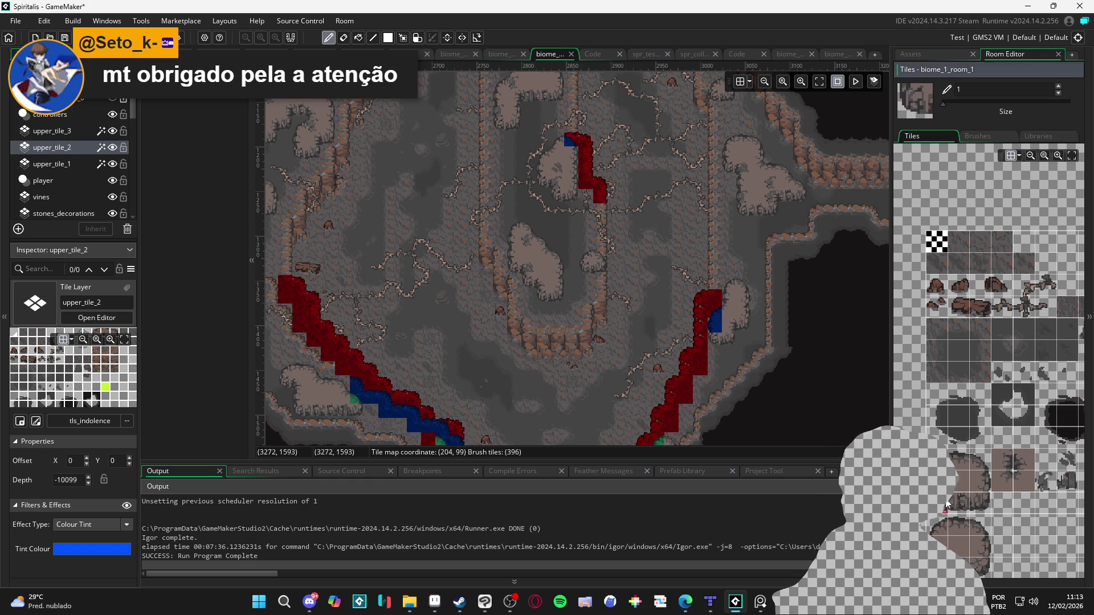
pyautogui.click(62, 163)
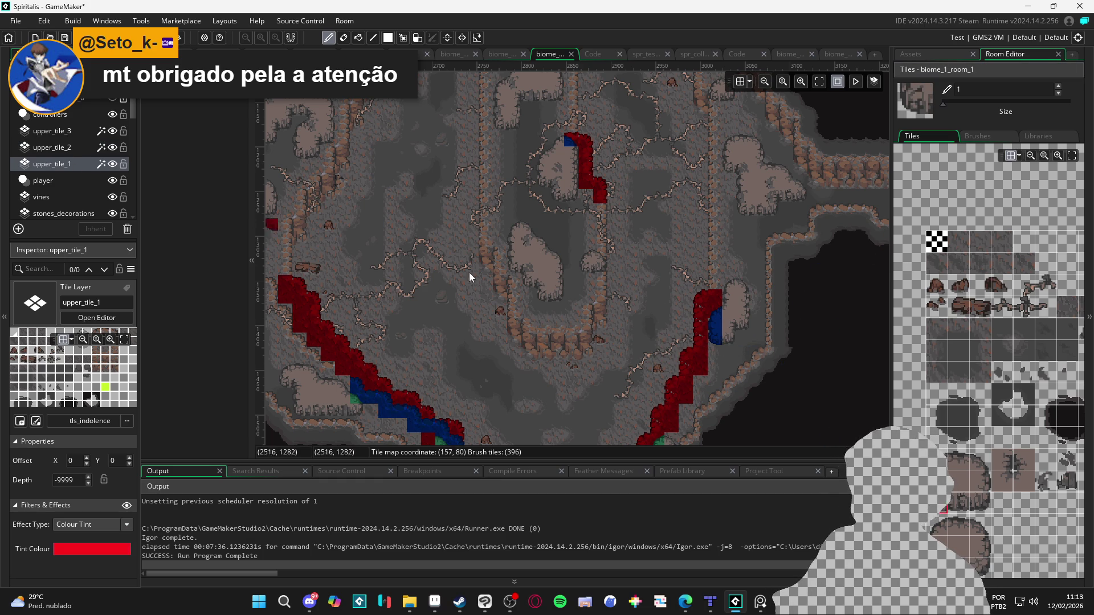
# Step: Paint red upper_tile_1 rock-edge tiles down the right-hand wall
pyautogui.scroll(-3, 960, 450)
pyautogui.click(1067, 263)
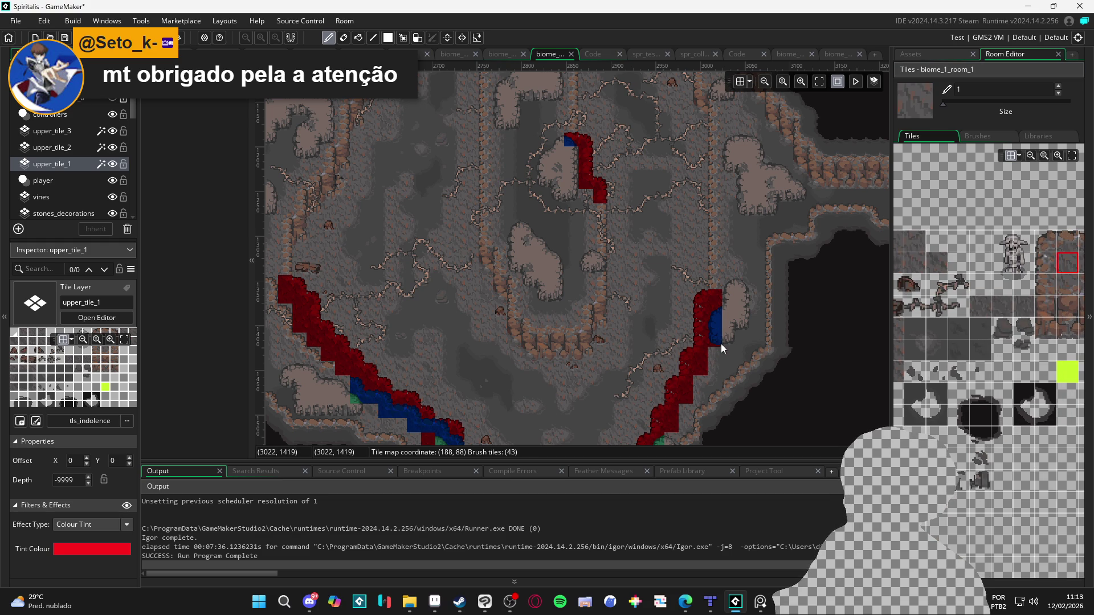
pyautogui.scroll(2, 755, 356)
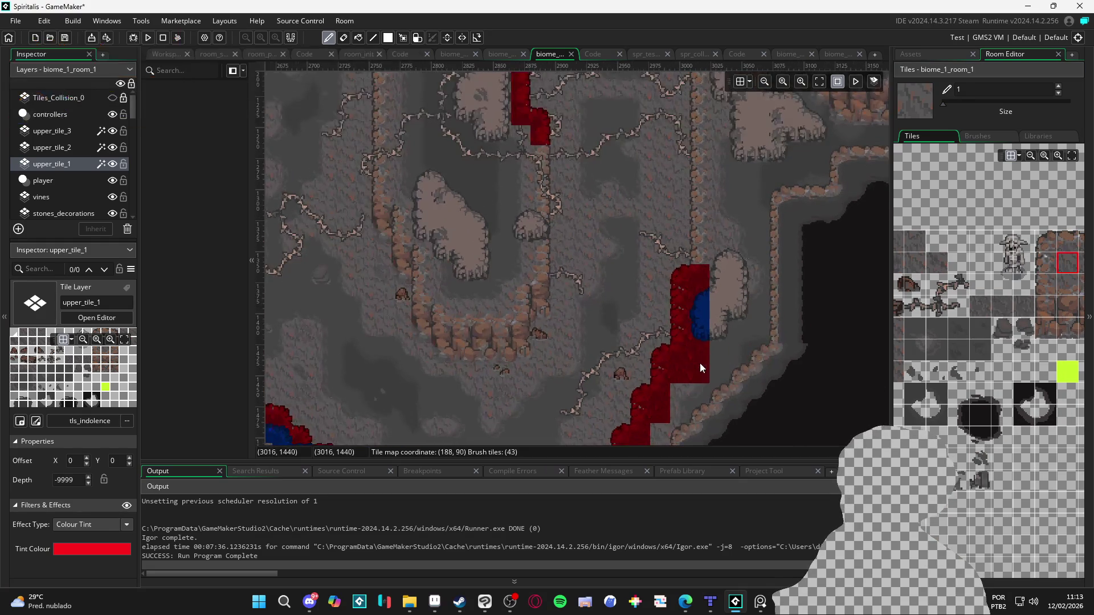
pyautogui.press('e')
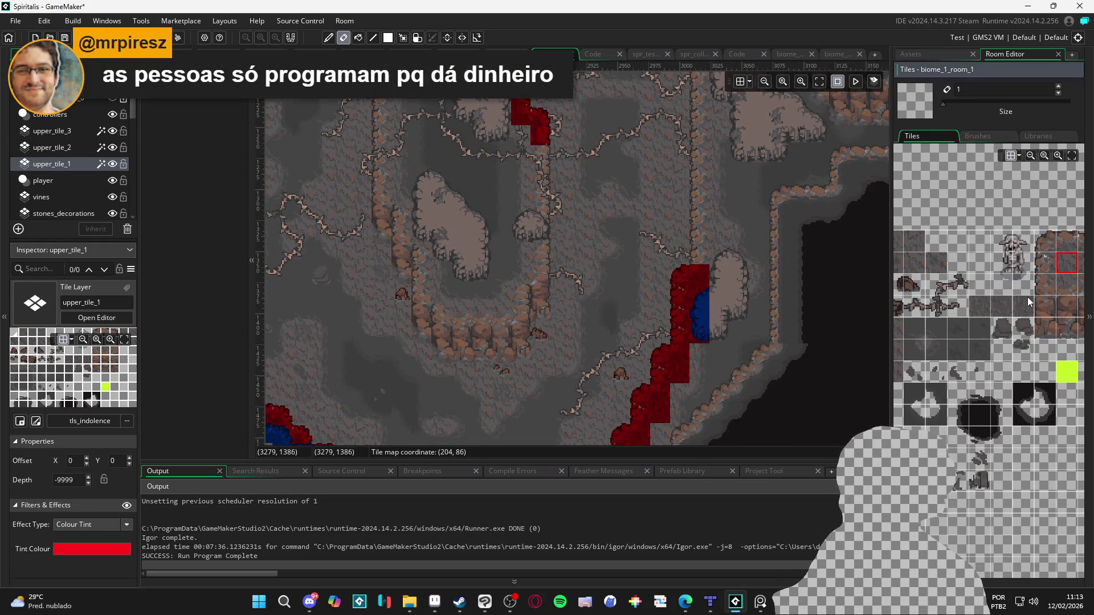
pyautogui.hscroll(-2, 1027, 296)
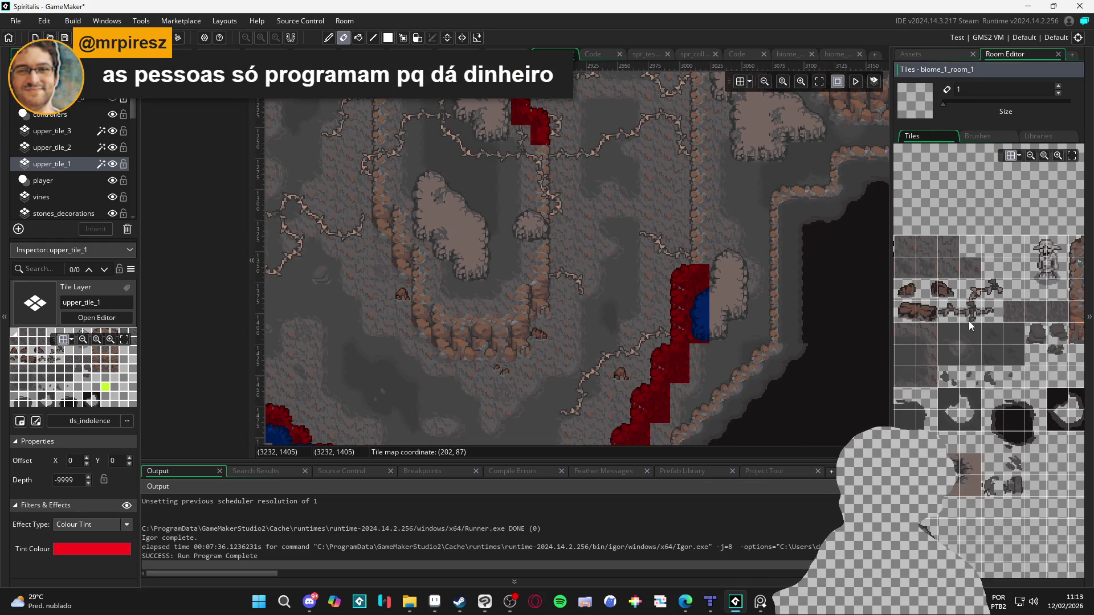
pyautogui.click(937, 354)
pyautogui.click(700, 354)
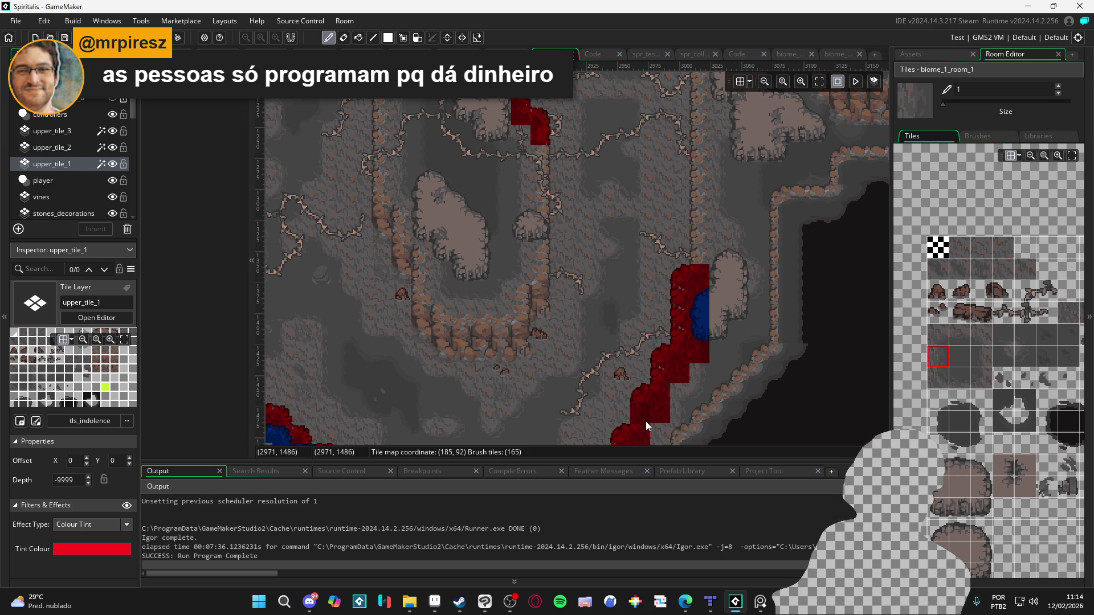
pyautogui.click(679, 393)
# Step: Remove the red tiles placed by mistake with two undos
pyautogui.scroll(-2, 663, 336)
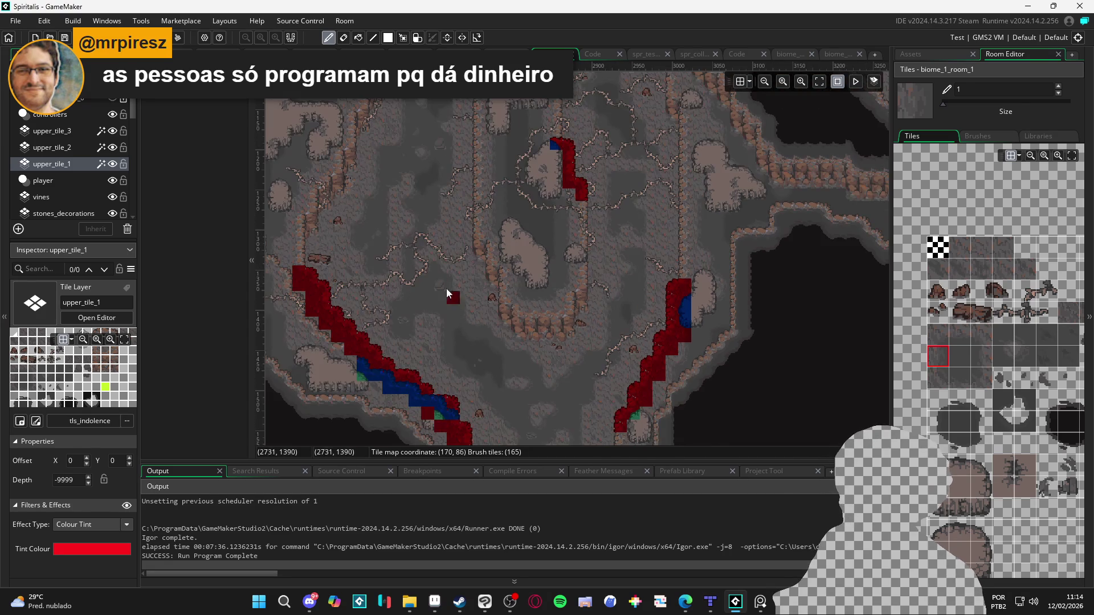
pyautogui.click(516, 305)
pyautogui.hotkey('ctrl', 'z')
pyautogui.scroll(2, 619, 207)
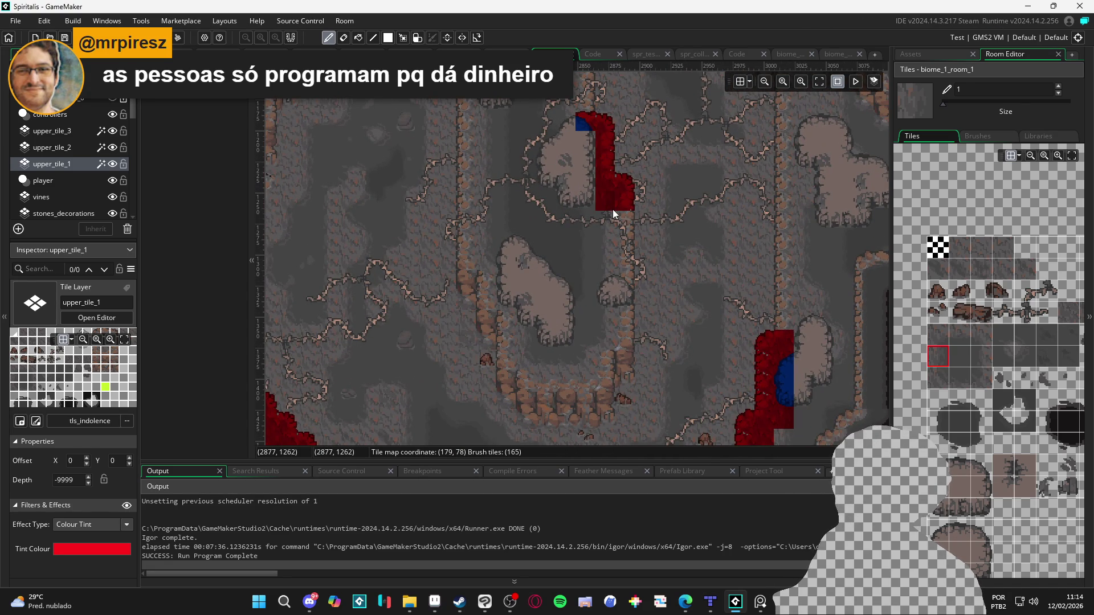
pyautogui.hotkey('ctrl', 'z')
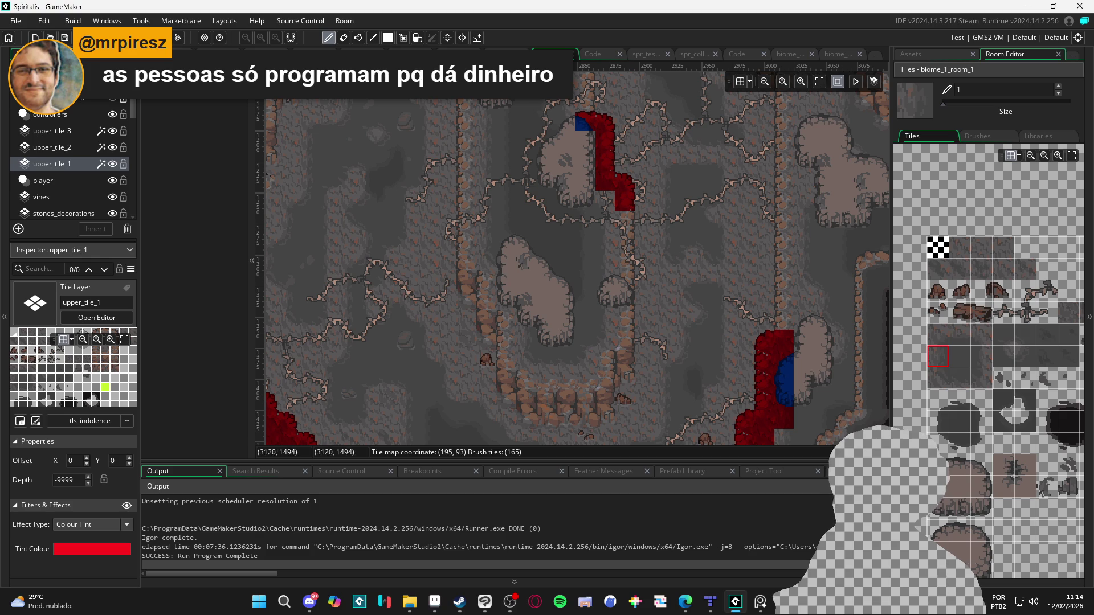
# Step: Paint a red edge tile beside the blue corner of the small rock and choose further edge tiles
pyautogui.click(978, 341)
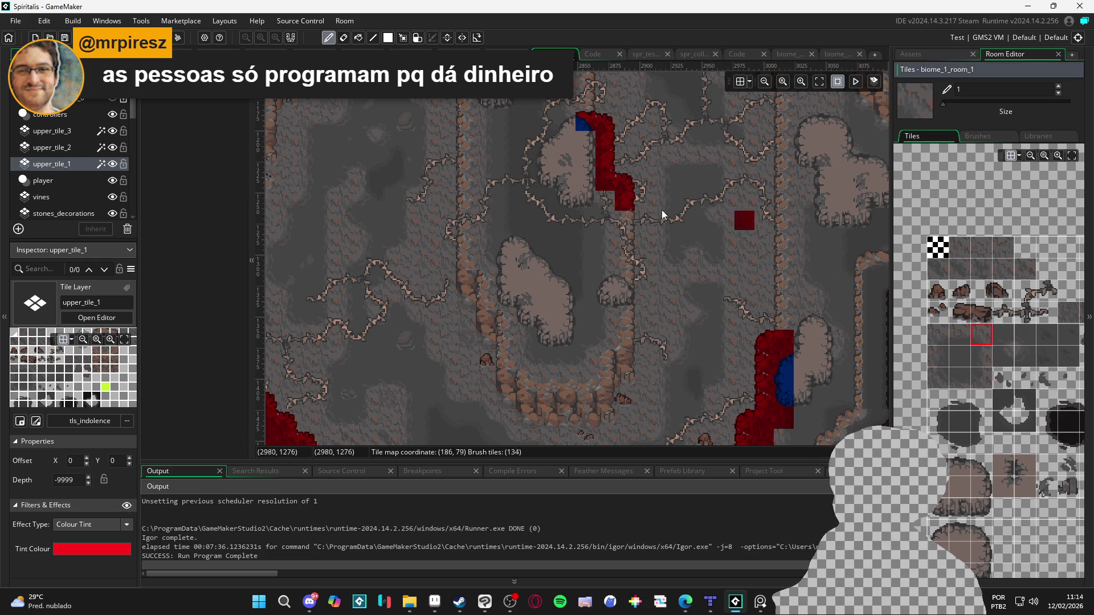
pyautogui.scroll(2, 577, 164)
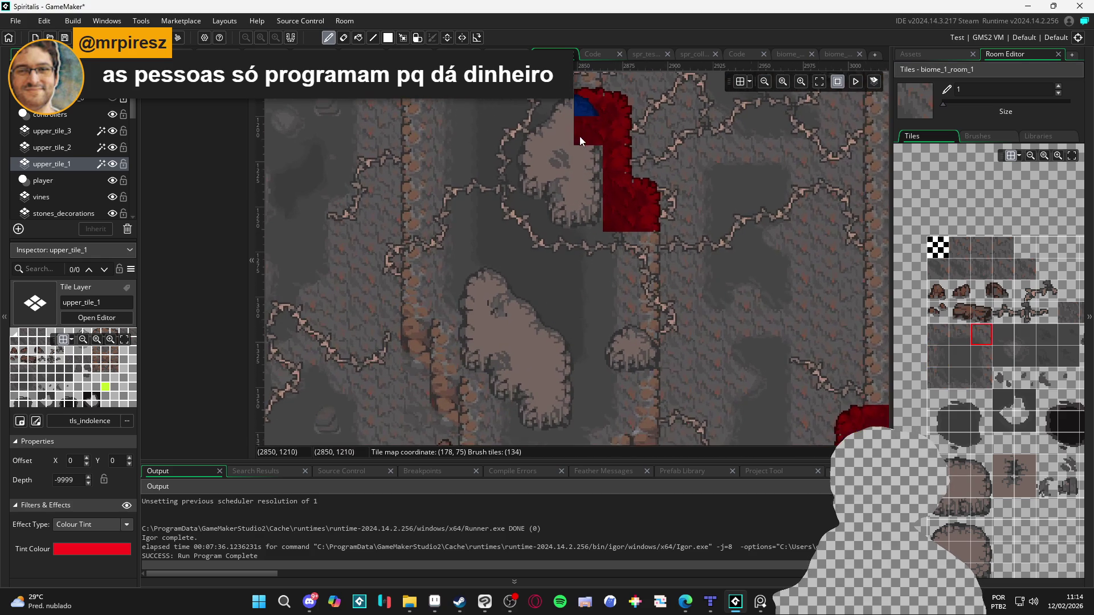
pyautogui.click(980, 356)
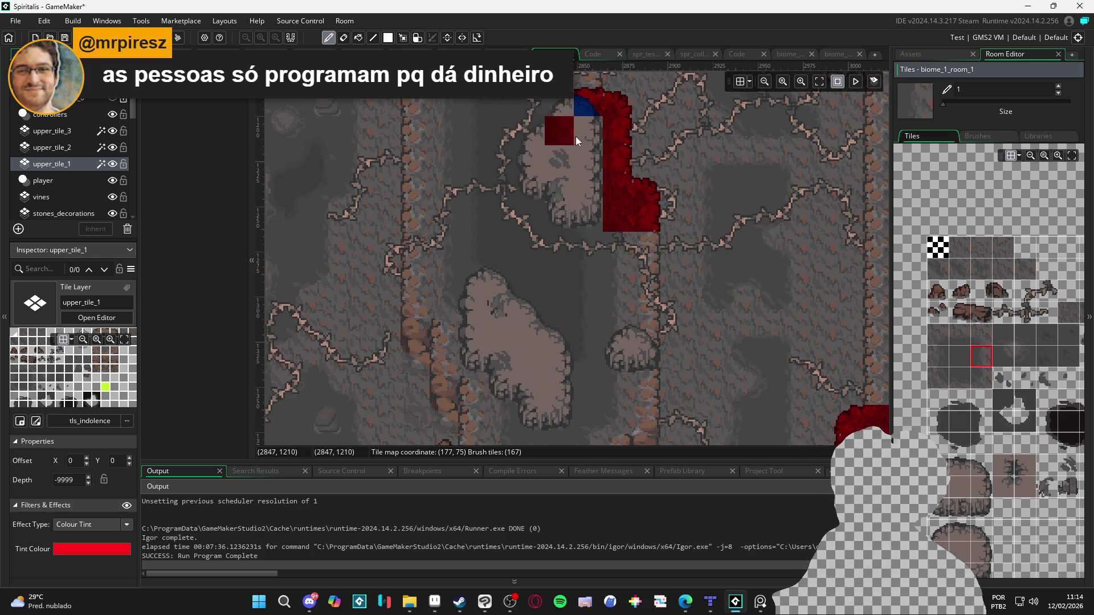
pyautogui.click(594, 142)
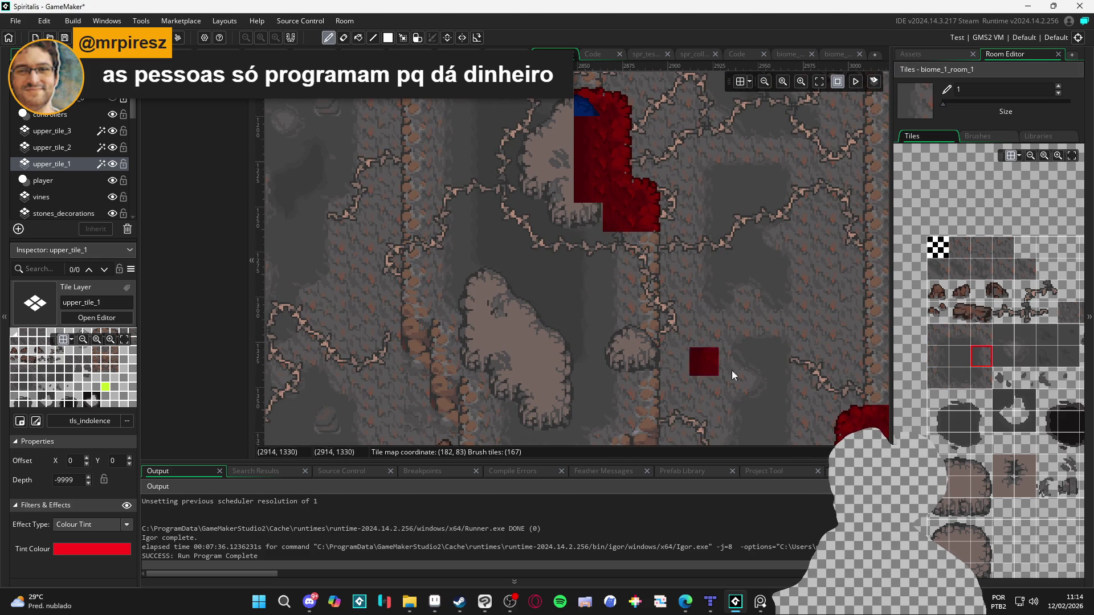
pyautogui.click(980, 334)
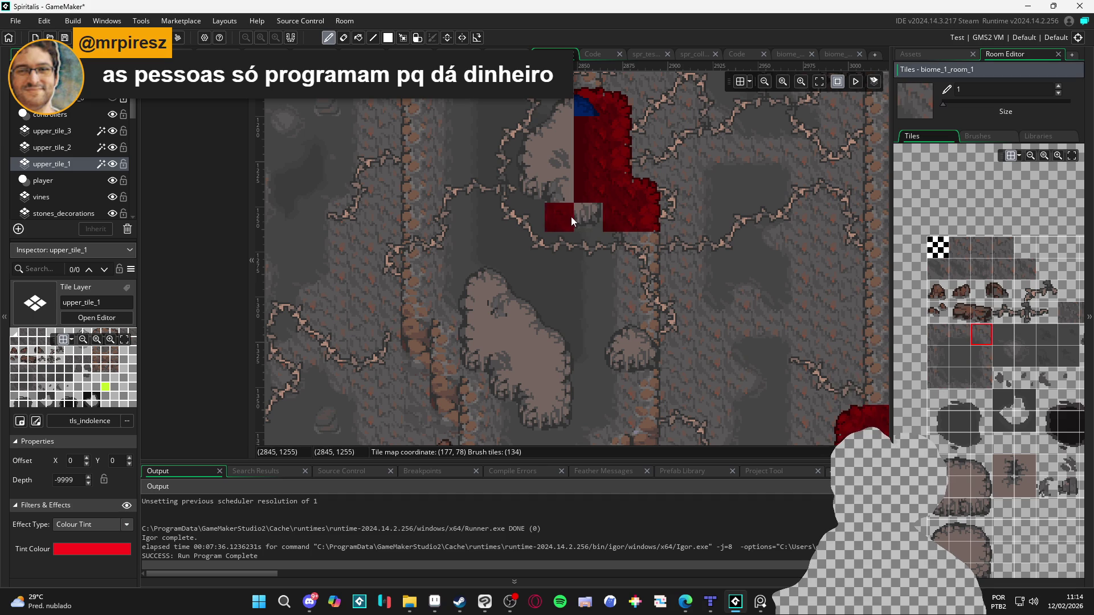
pyautogui.click(938, 378)
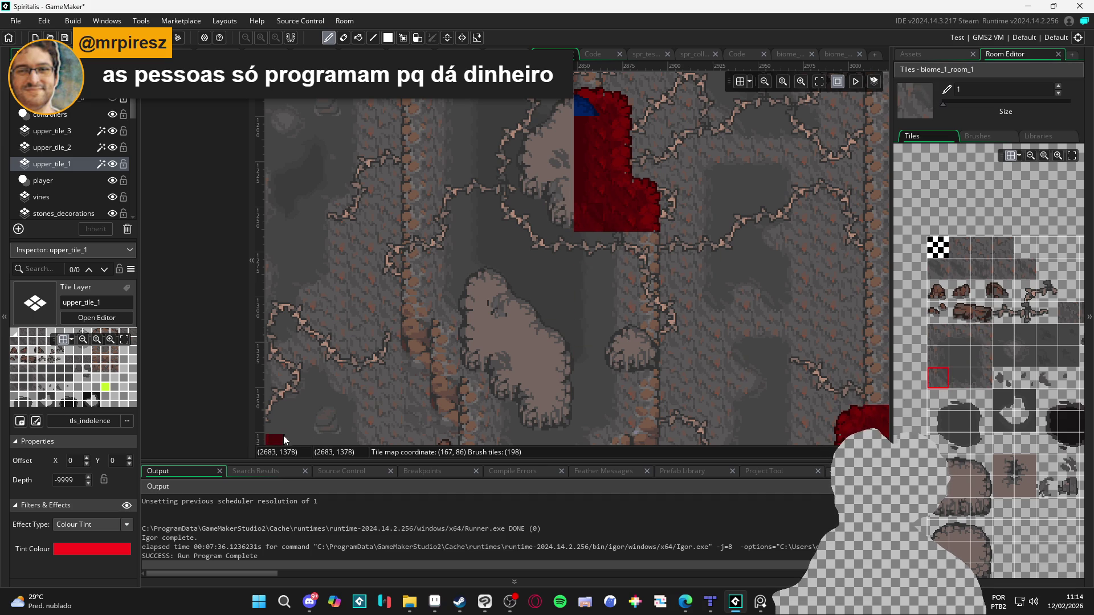
pyautogui.click(1001, 355)
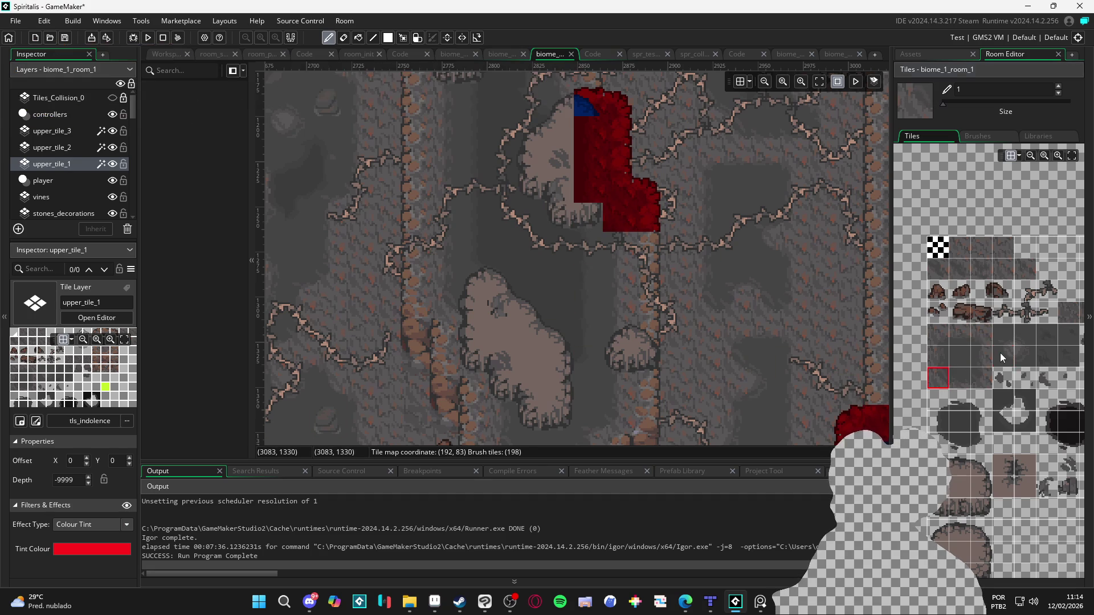
# Step: Paint blue tiles along the small rock's edge on upper_tile_2 and hide upper_tile_1
pyautogui.moveTo(586, 166); pyautogui.dragTo(589, 199)
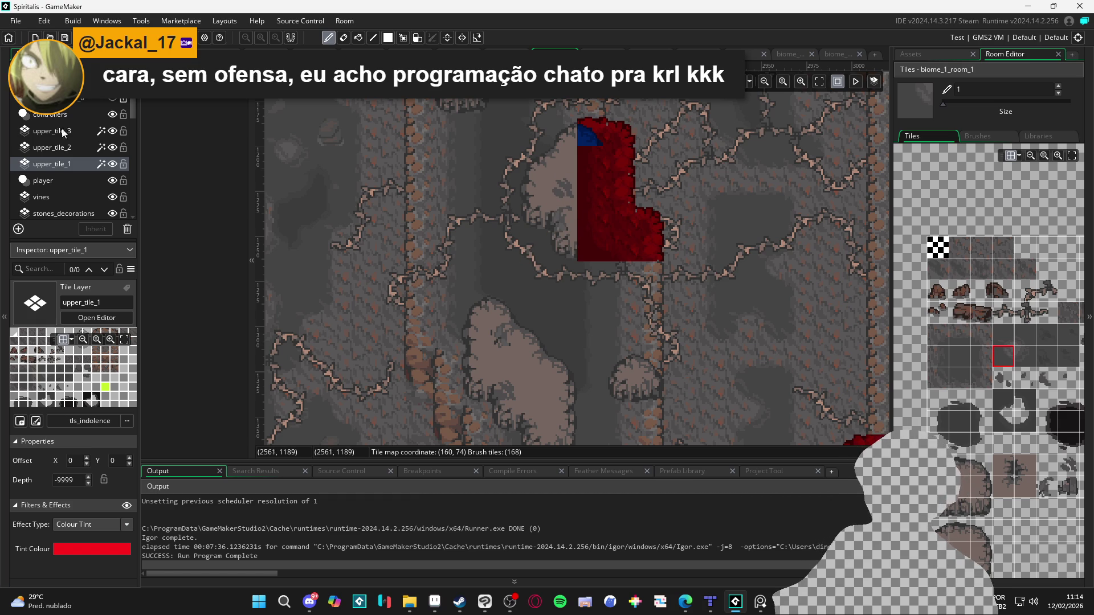
pyautogui.click(80, 147)
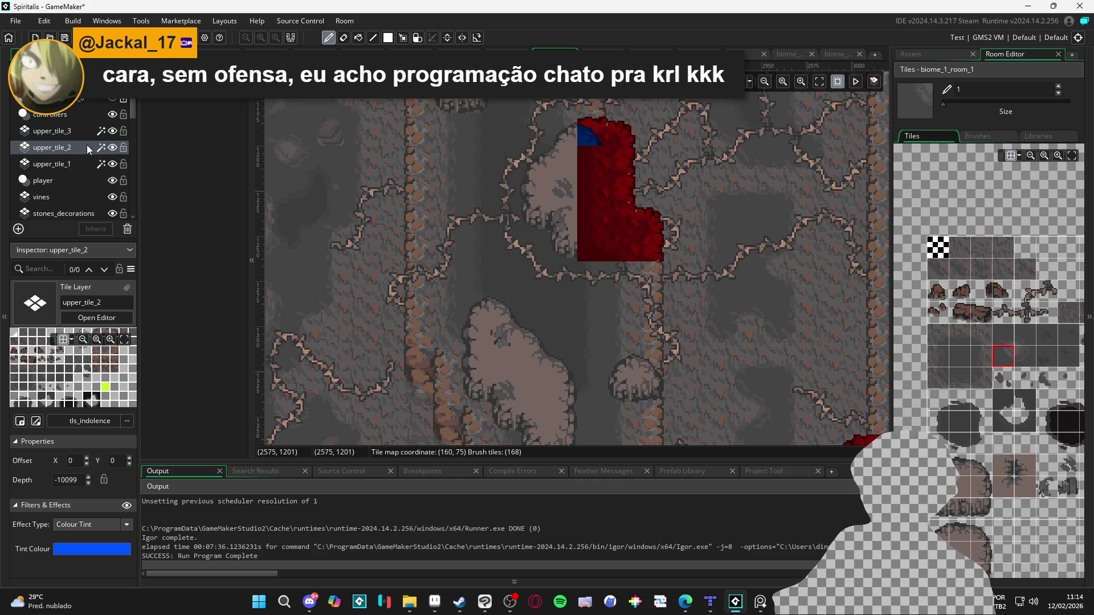
pyautogui.click(979, 485)
pyautogui.click(592, 161)
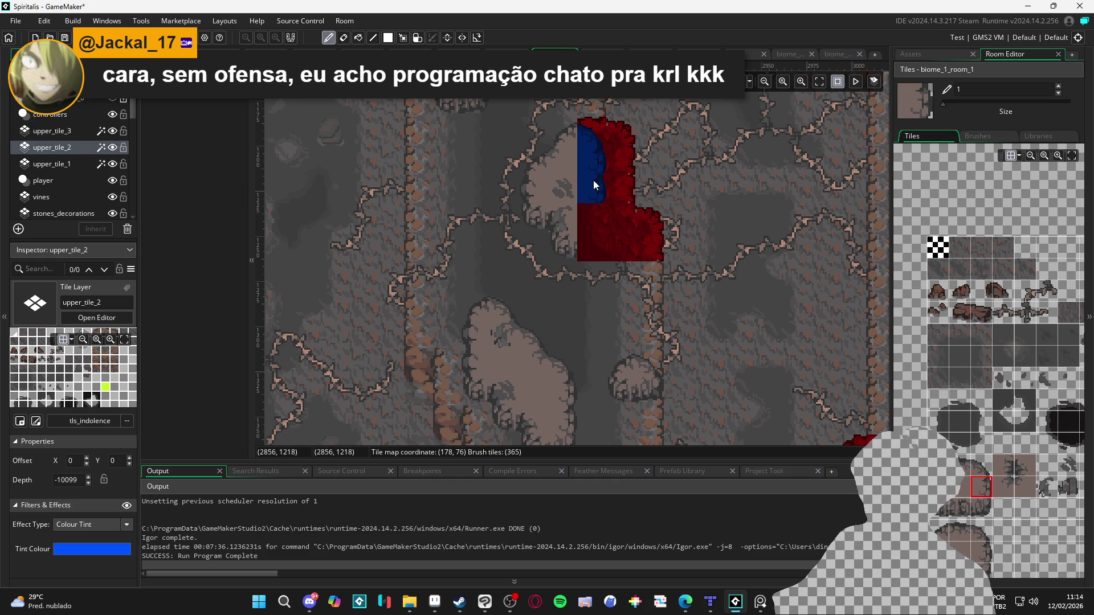
pyautogui.click(112, 164)
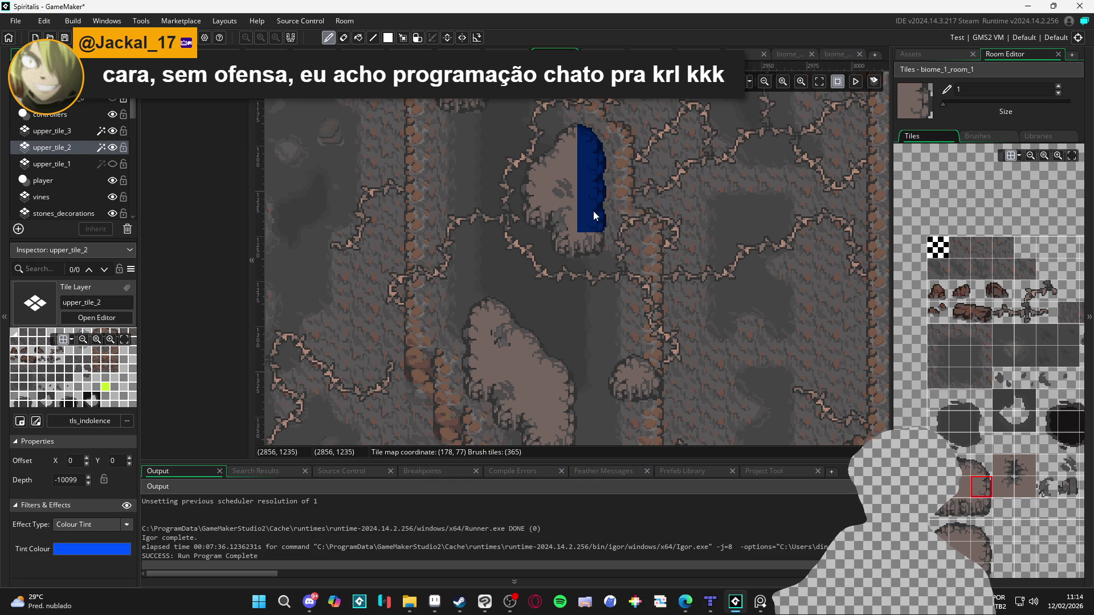
# Step: Shape the blue arch with curved corner and edge tiles, squaring off its bottom-right
pyautogui.click(981, 504)
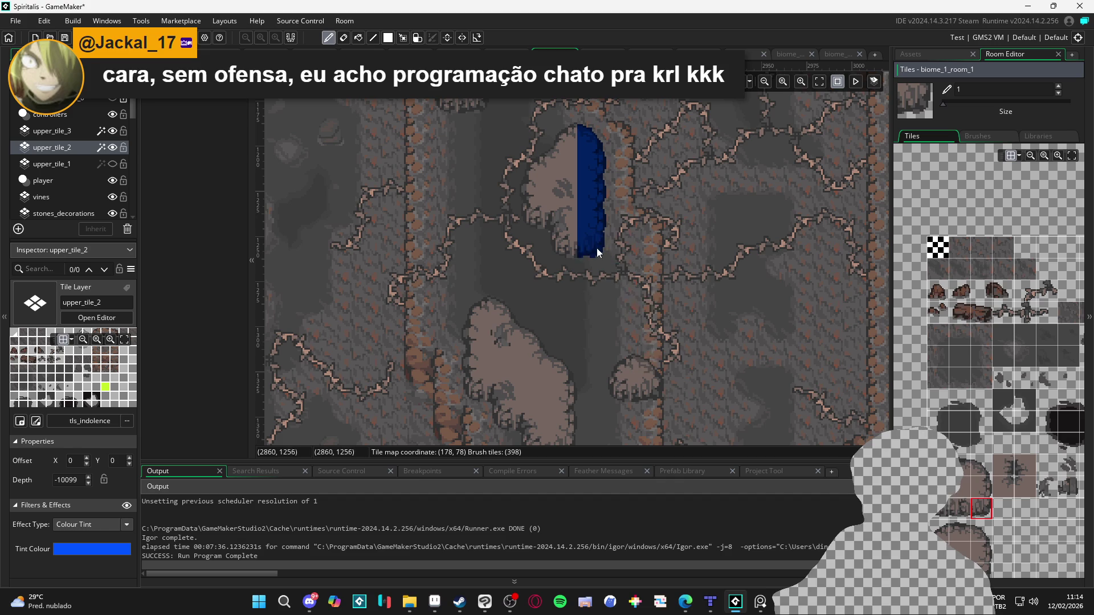
pyautogui.click(957, 466)
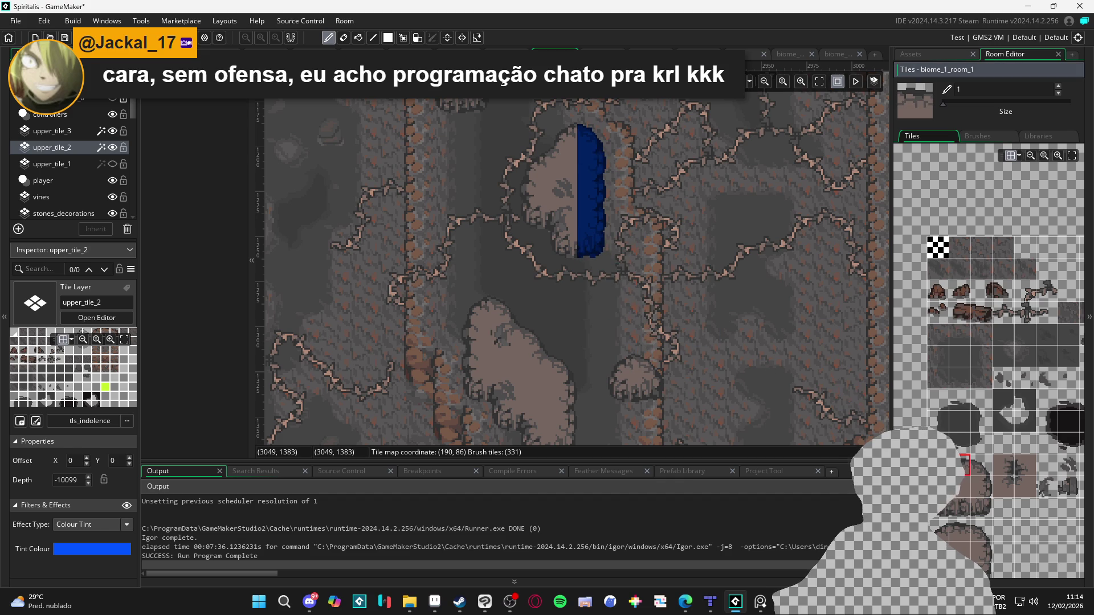
pyautogui.click(944, 505)
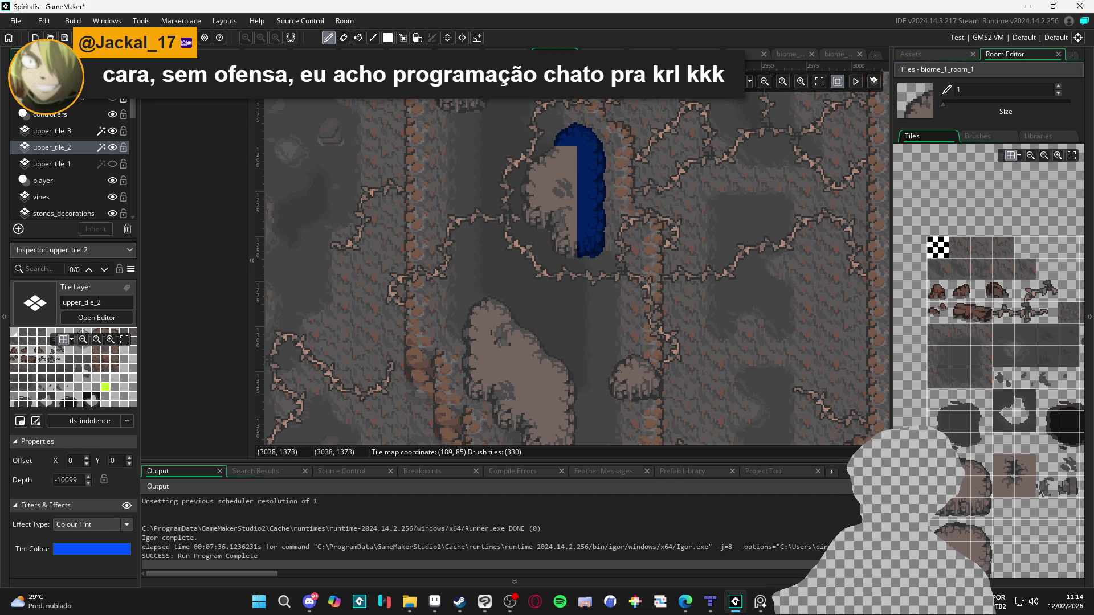
pyautogui.click(1025, 487)
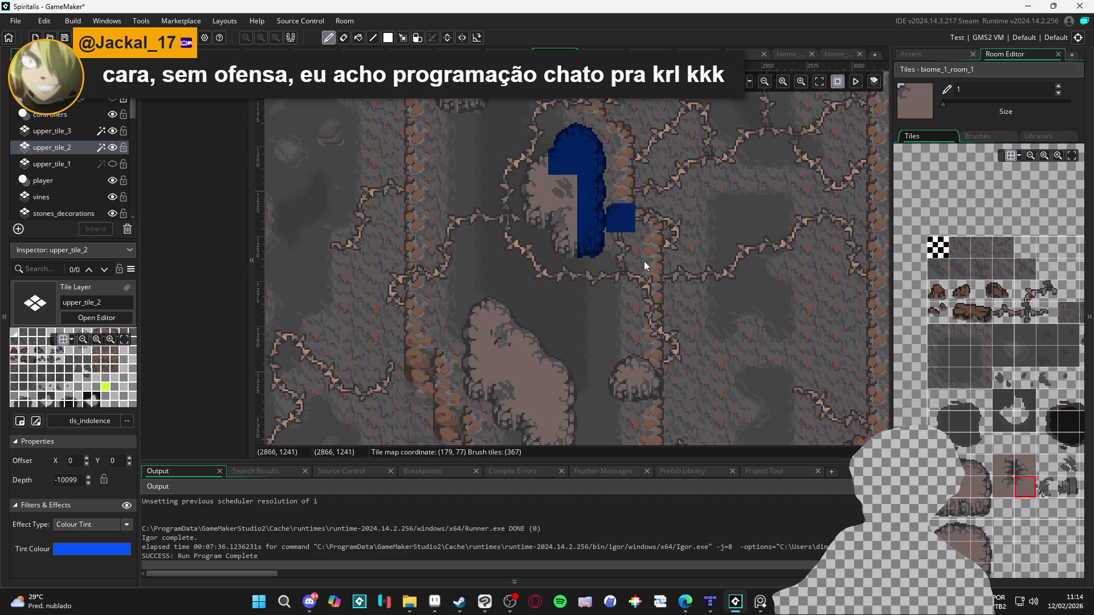
pyautogui.moveTo(1002, 504); pyautogui.dragTo(952, 474)
pyautogui.click(604, 241)
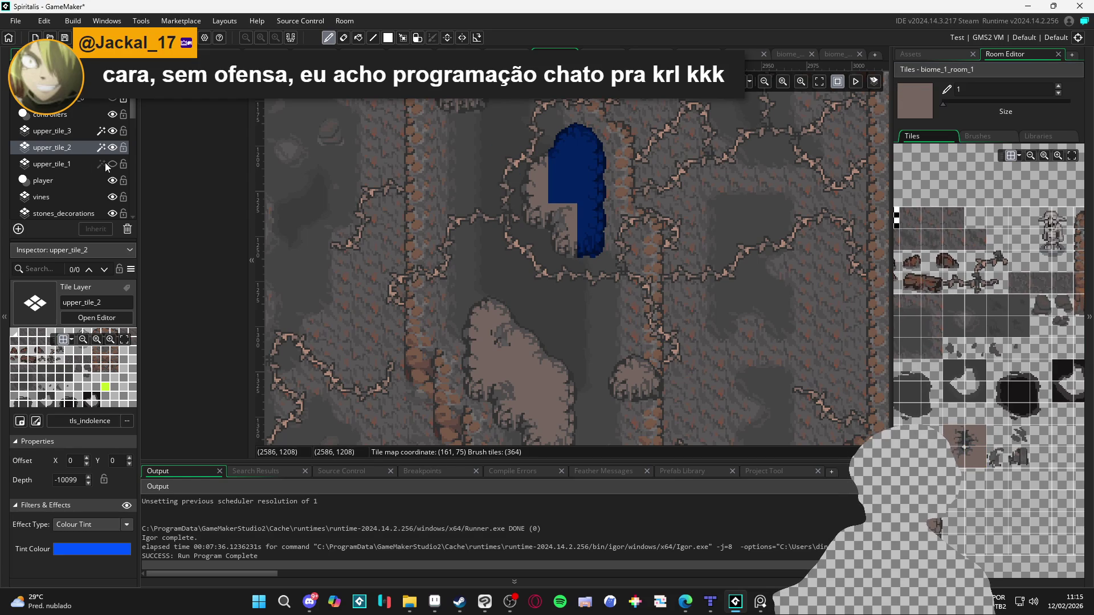
pyautogui.click(52, 131)
pyautogui.click(1018, 436)
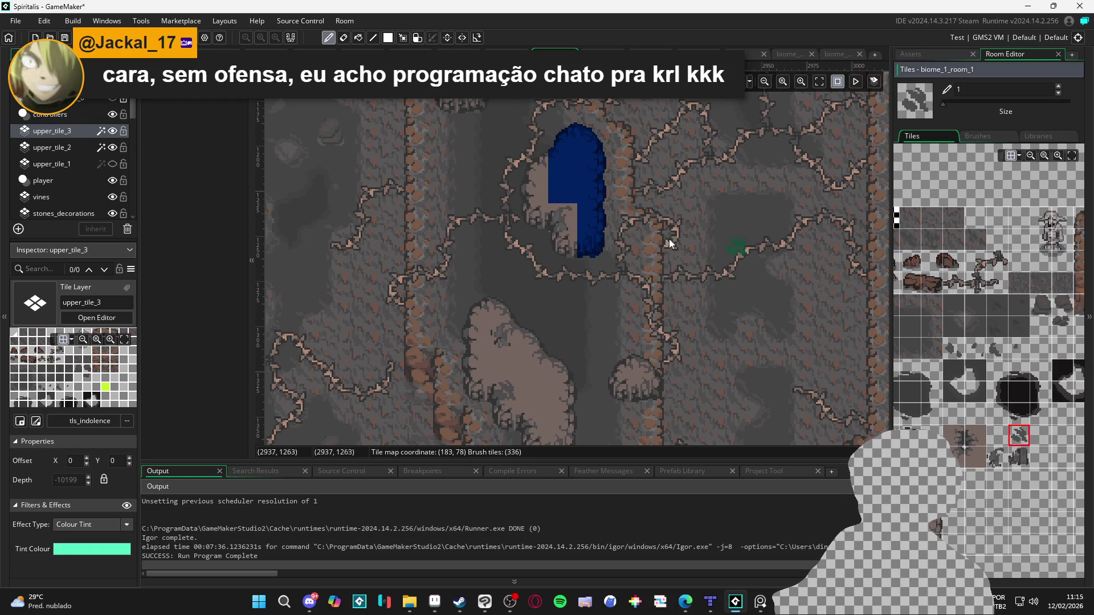
pyautogui.click(562, 189)
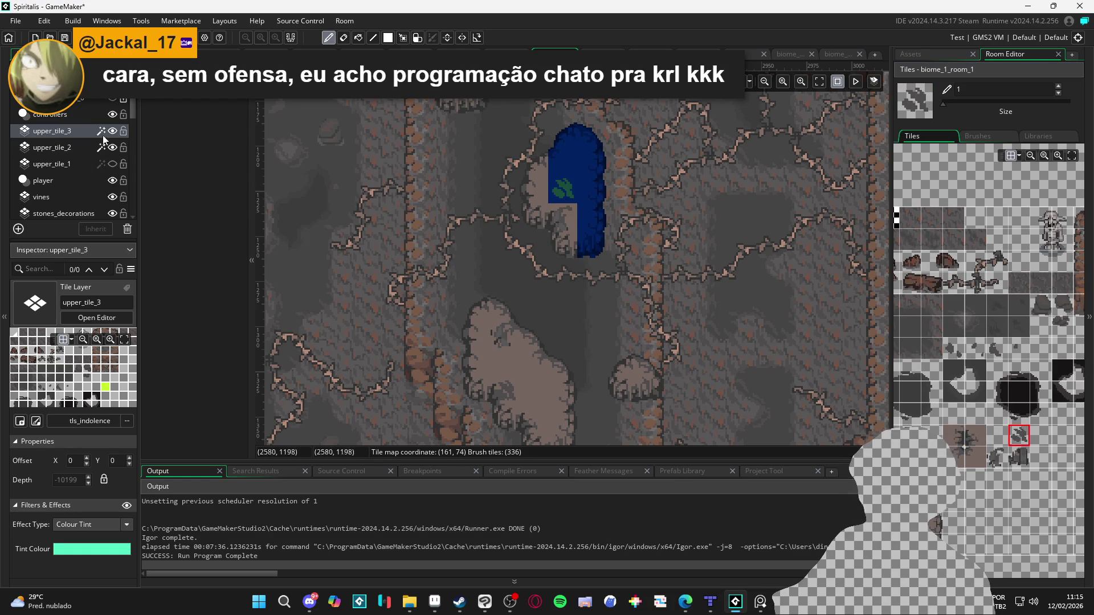
pyautogui.click(113, 164)
pyautogui.scroll(-1, 642, 323)
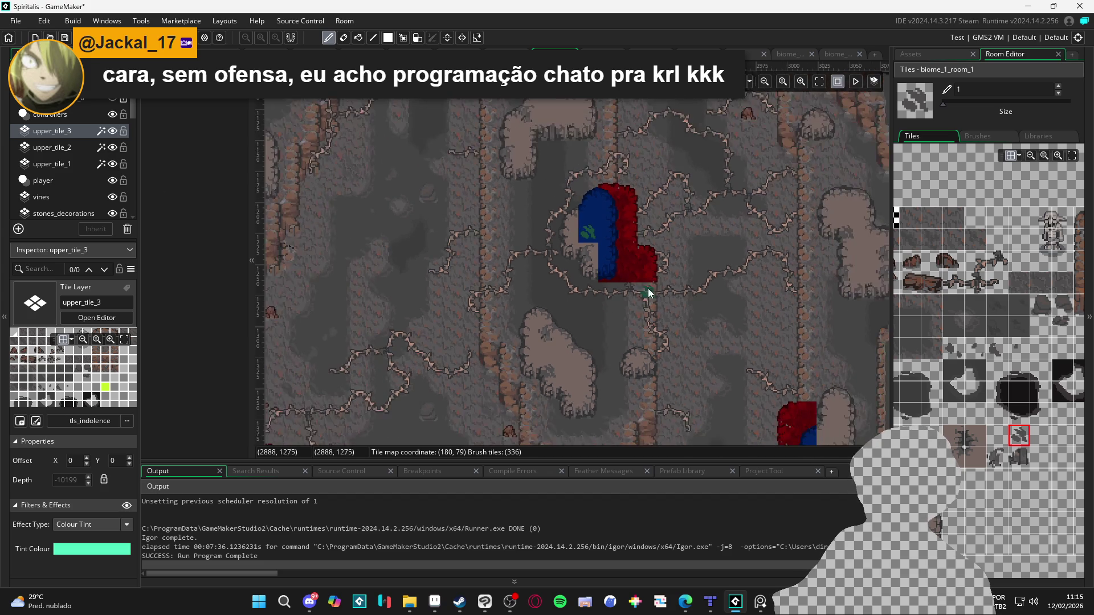
pyautogui.scroll(-1, 569, 284)
pyautogui.scroll(-1, 501, 274)
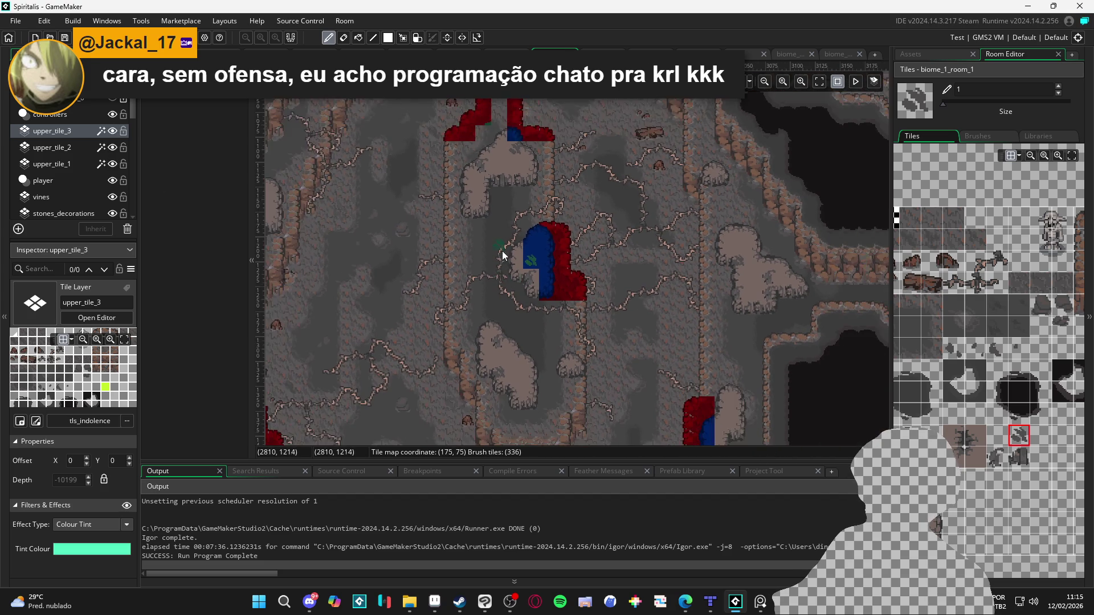
pyautogui.moveTo(505, 251); pyautogui.dragTo(509, 142)
pyautogui.scroll(-1, 518, 152)
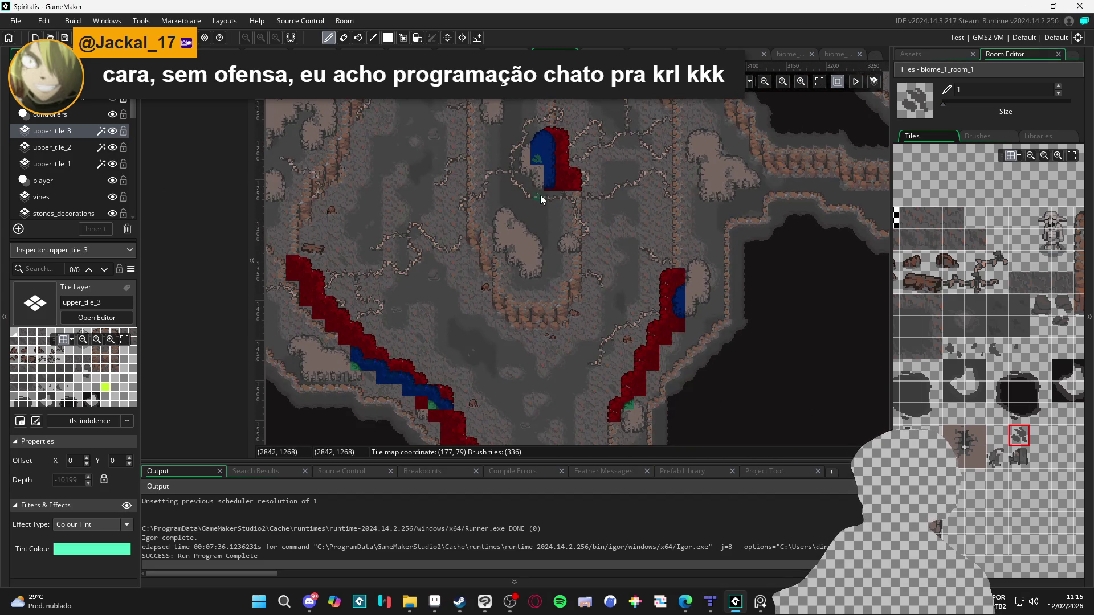
pyautogui.scroll(2, 681, 273)
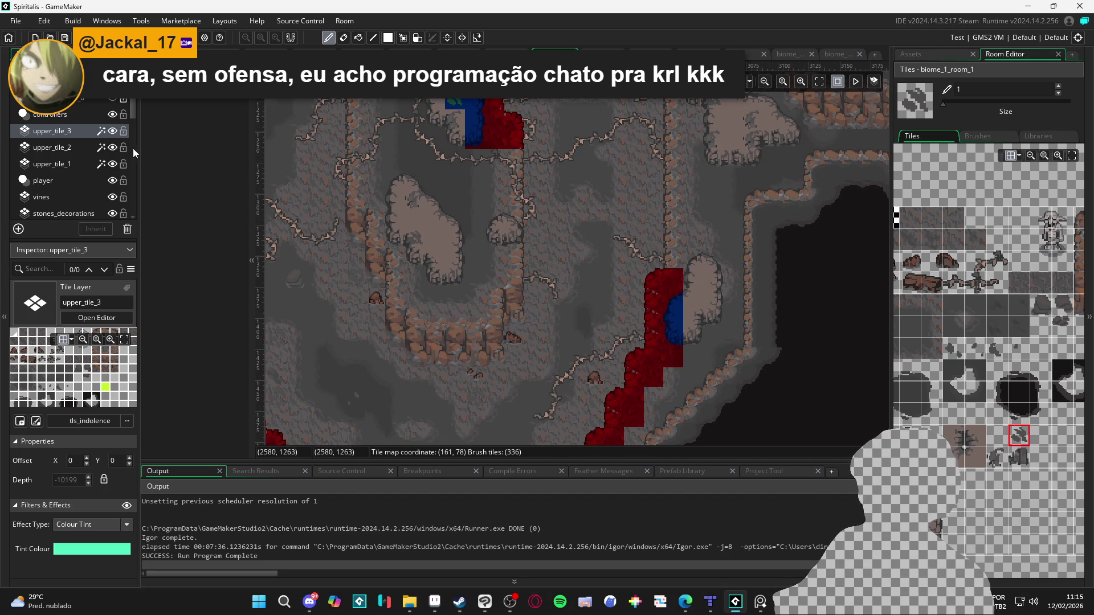
# Step: Pick a different rock tile, then select upper_tile_2 and compare it with upper_tile_1's visibility
pyautogui.click(66, 164)
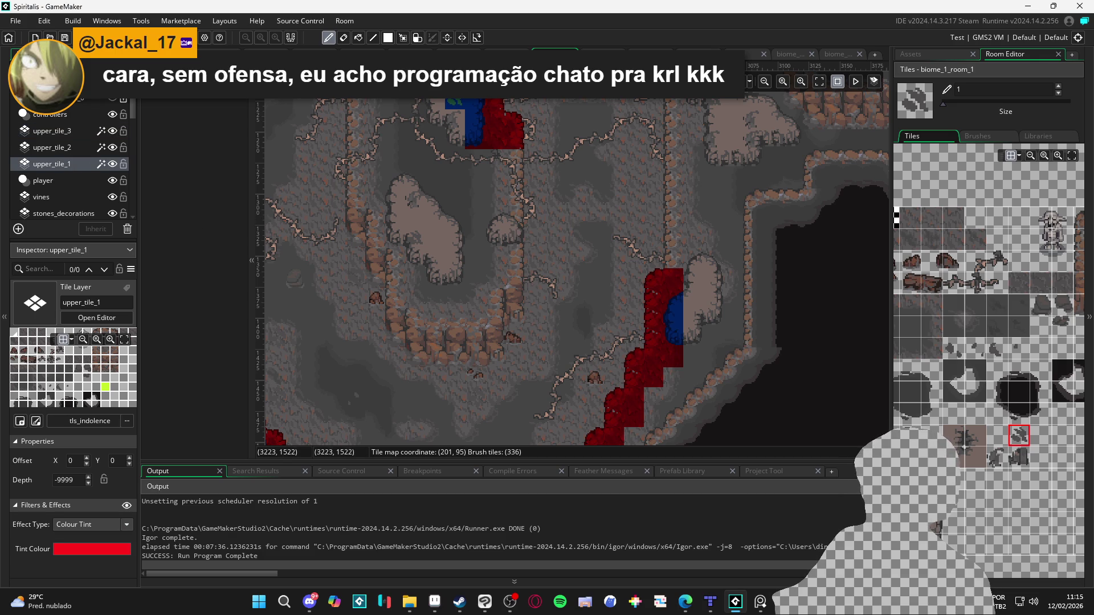
pyautogui.scroll(1, 692, 295)
pyautogui.scroll(1, 692, 295)
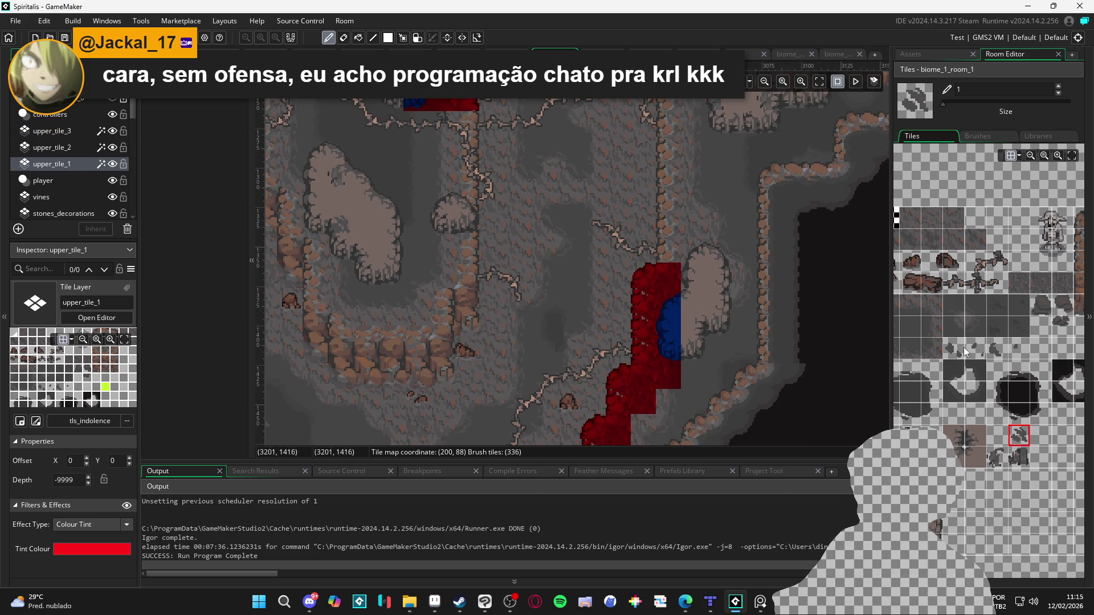
pyautogui.click(994, 329)
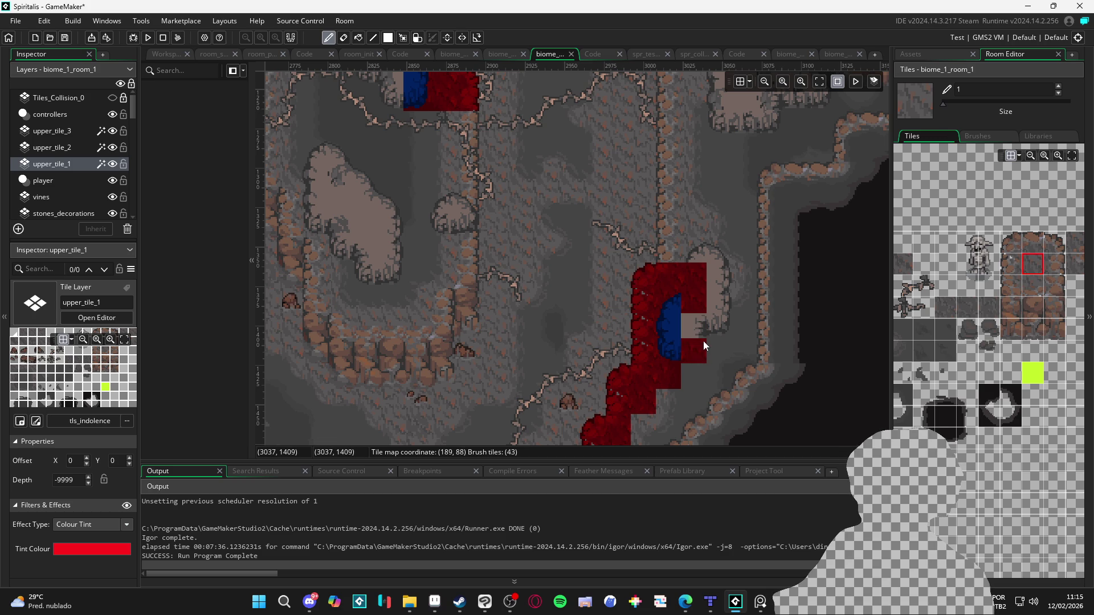
pyautogui.click(57, 147)
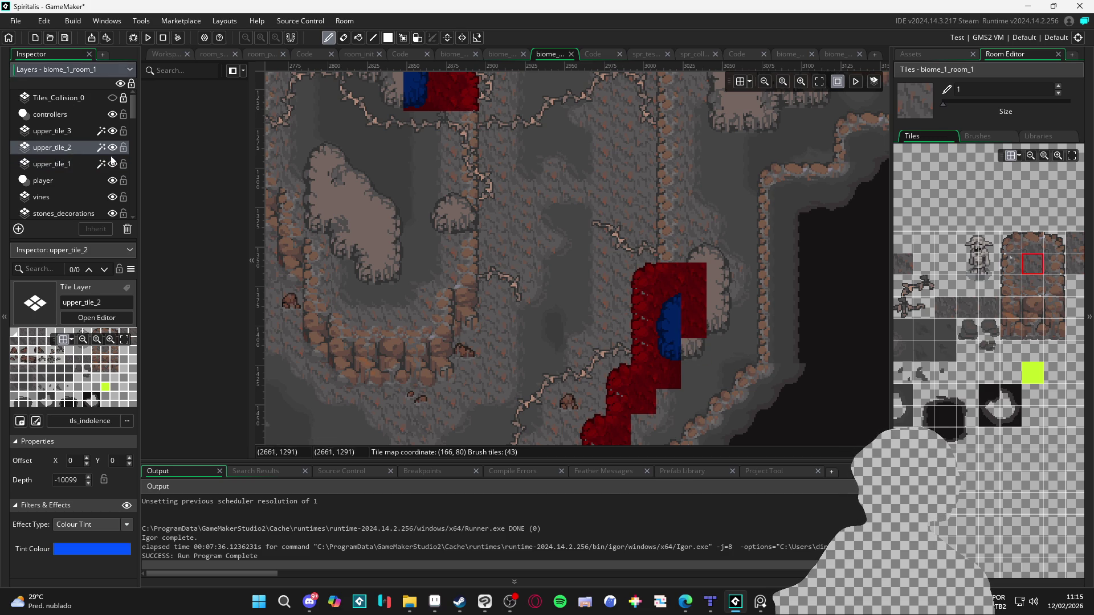
pyautogui.click(112, 147)
pyautogui.click(113, 147)
pyautogui.click(113, 166)
pyautogui.click(113, 165)
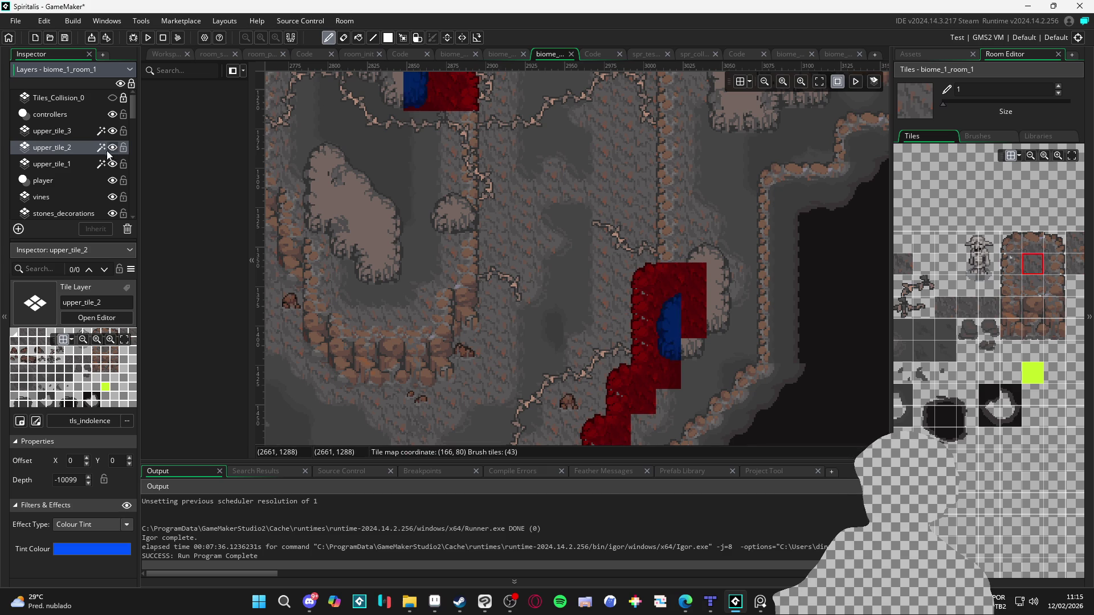
# Step: Paint blue edge tiles on upper_tile_2 beside the red edge on the right column
pyautogui.moveTo(968, 470); pyautogui.dragTo(968, 482)
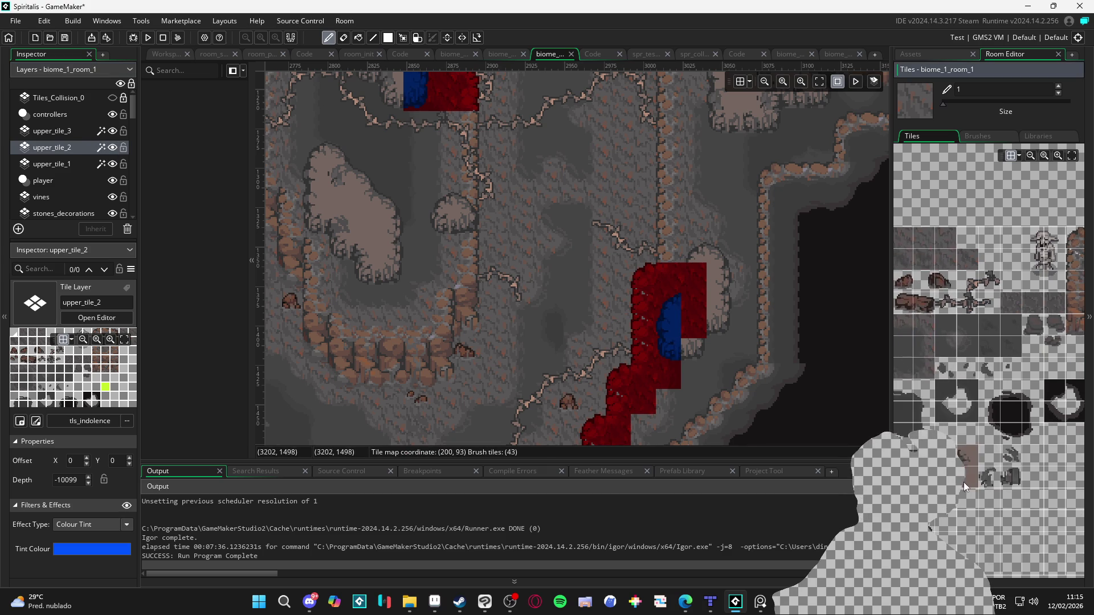
pyautogui.click(968, 453)
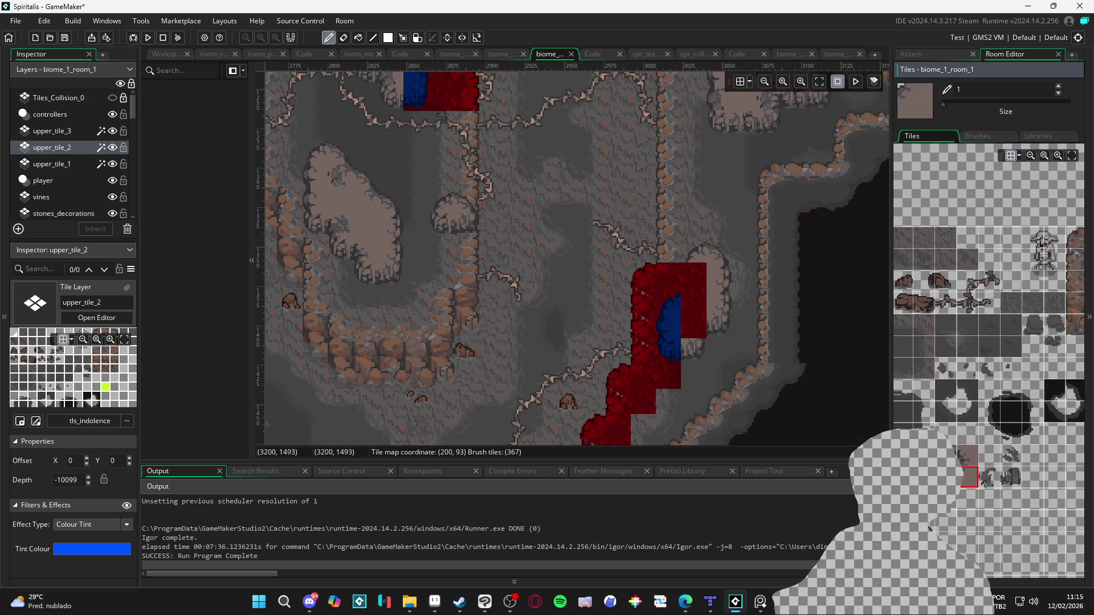
pyautogui.click(696, 295)
pyautogui.hscroll(-1, 962, 455)
pyautogui.click(1011, 472)
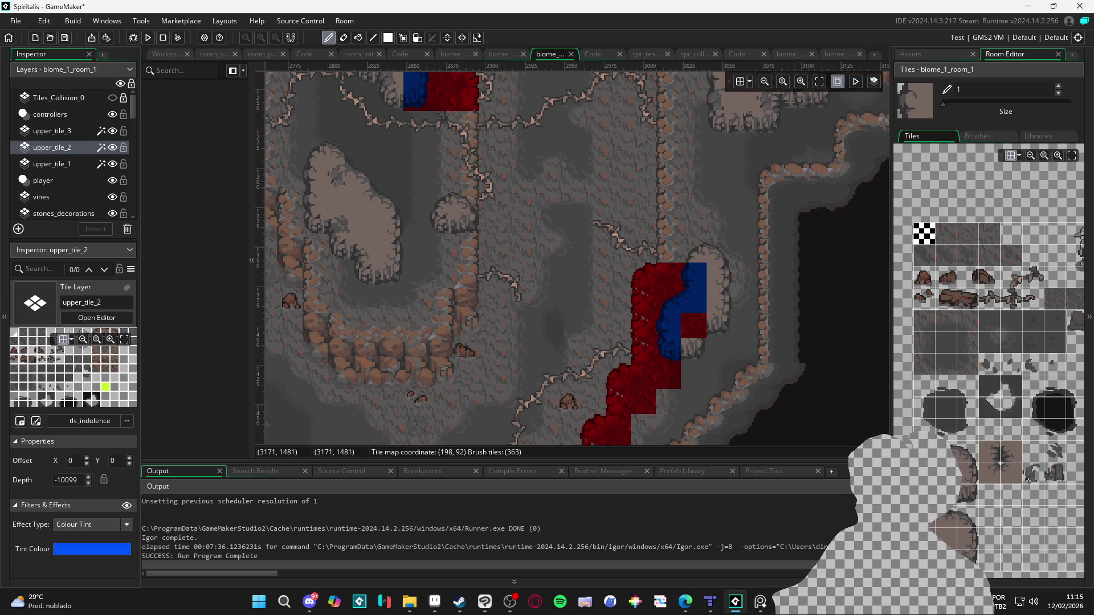
# Step: Switch to the eraser on upper_tile_1 and bring the upper red-and-blue edge into view
pyautogui.press('e')
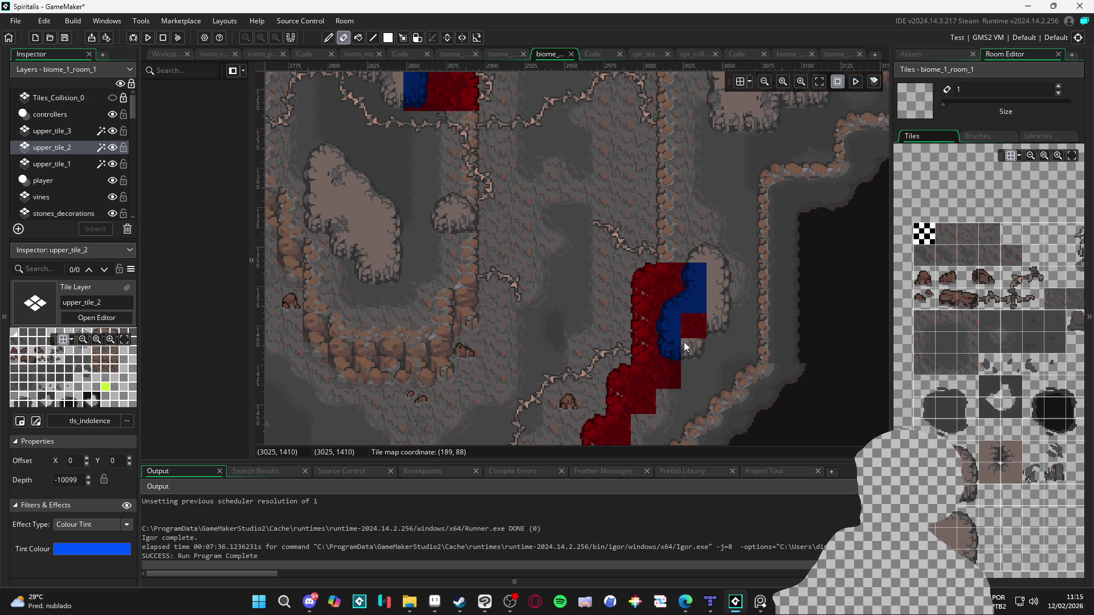
pyautogui.click(87, 165)
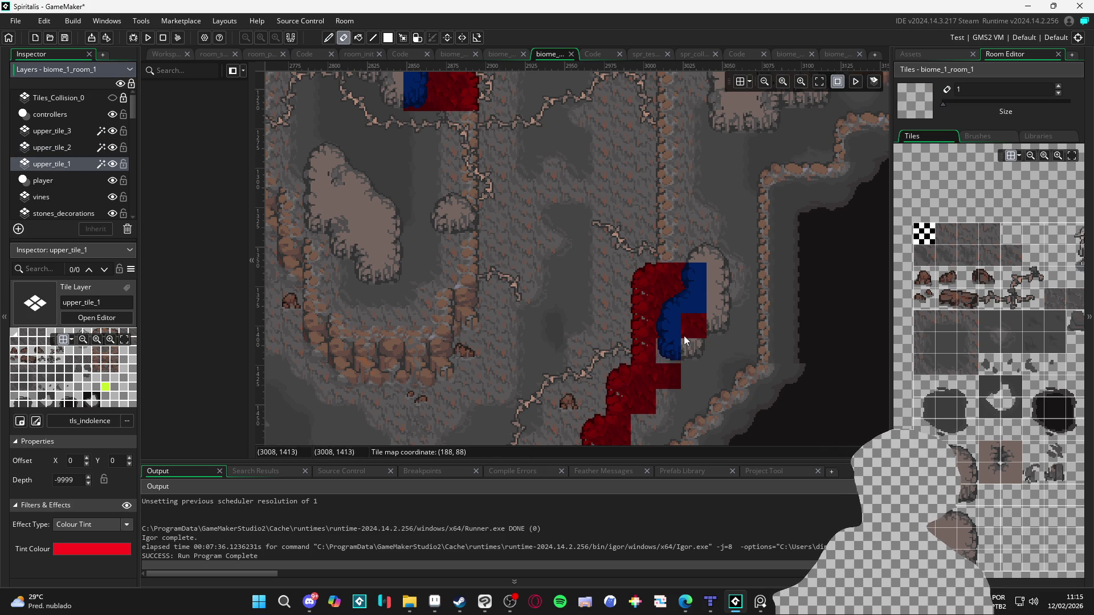
pyautogui.moveTo(697, 384); pyautogui.dragTo(688, 396)
pyautogui.moveTo(456, 287); pyautogui.dragTo(539, 366)
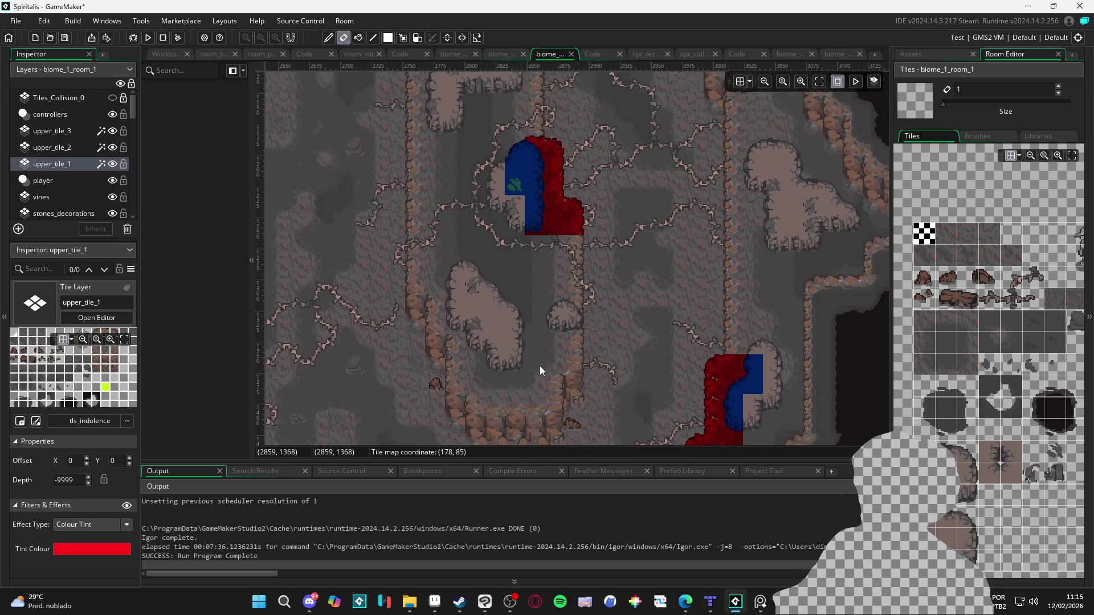
pyautogui.scroll(-5, 545, 353)
pyautogui.moveTo(562, 229); pyautogui.dragTo(568, 189)
pyautogui.moveTo(572, 270)
pyautogui.mouseDown()
pyautogui.moveTo(564, 170)
pyautogui.moveTo(750, 82)
pyautogui.moveTo(542, 296)
pyautogui.moveTo(596, 214)
pyautogui.moveTo(740, 261)
pyautogui.moveTo(575, 334)
pyautogui.moveTo(588, 334)
pyautogui.moveTo(454, 337)
pyautogui.moveTo(532, 298)
pyautogui.moveTo(611, 311)
pyautogui.moveTo(654, 170)
pyautogui.moveTo(502, 272)
pyautogui.moveTo(496, 228)
pyautogui.mouseUp()
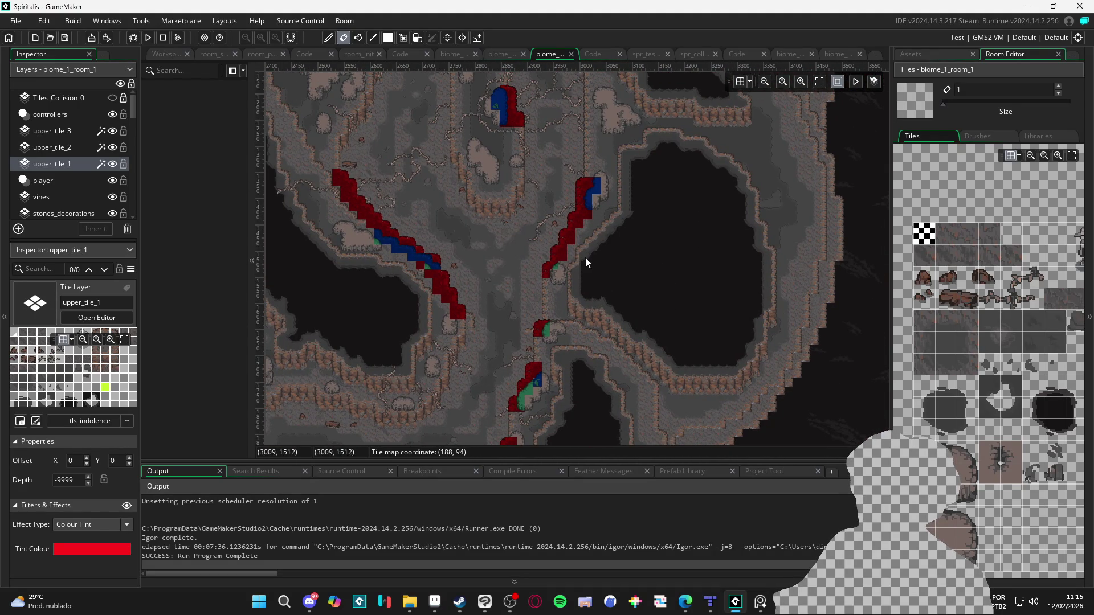
pyautogui.scroll(2, 566, 261)
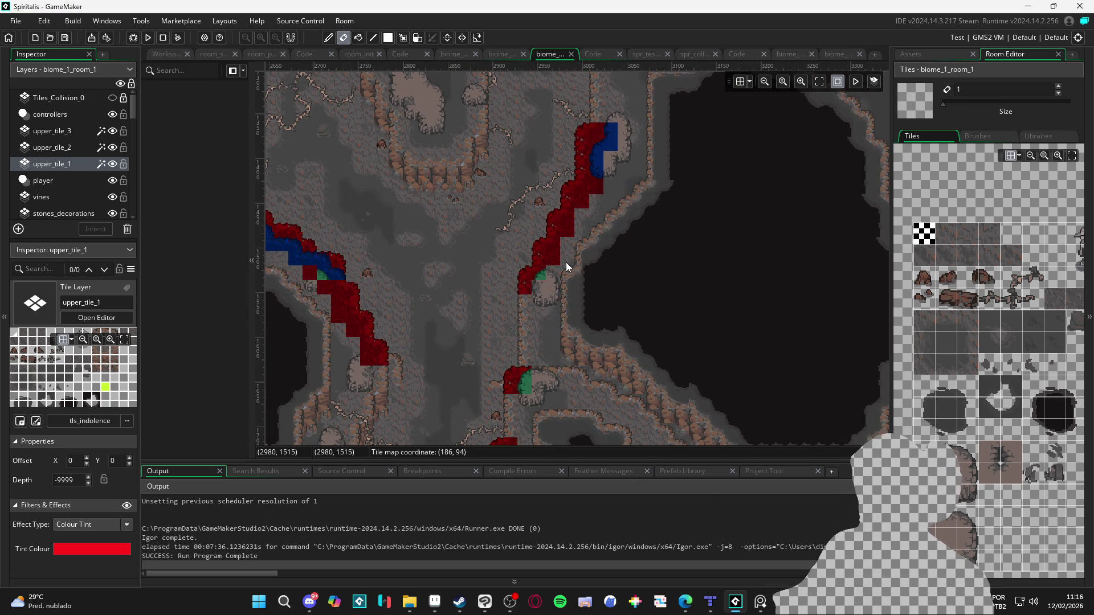
pyautogui.scroll(2, 573, 291)
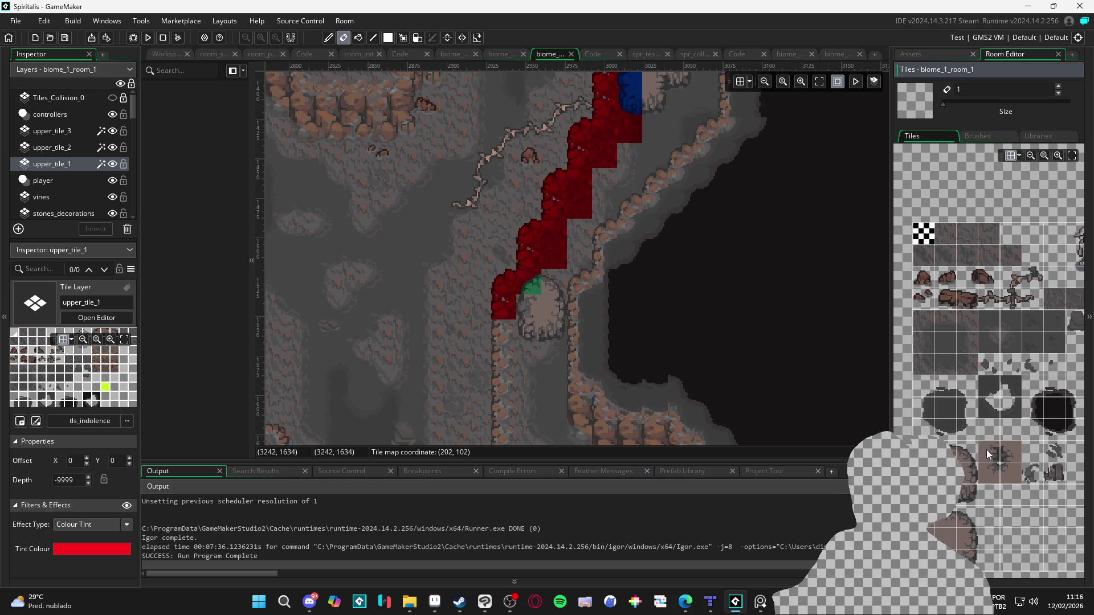
# Step: Browse the Tiles palette and pick a rock tile to draw with
pyautogui.moveTo(987, 449); pyautogui.dragTo(966, 419)
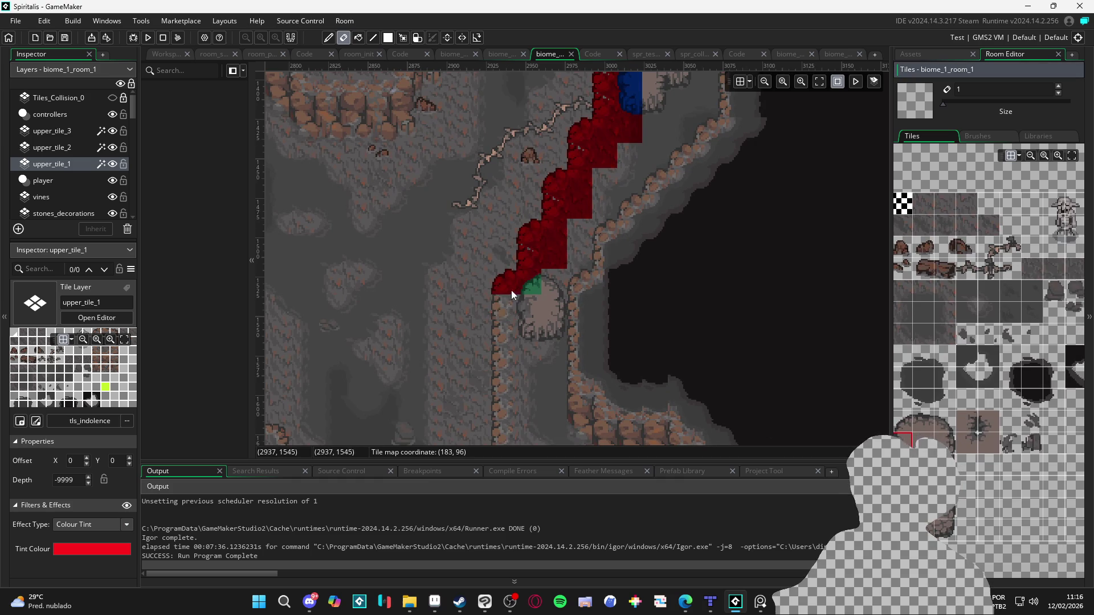
pyautogui.moveTo(947, 393); pyautogui.dragTo(978, 409)
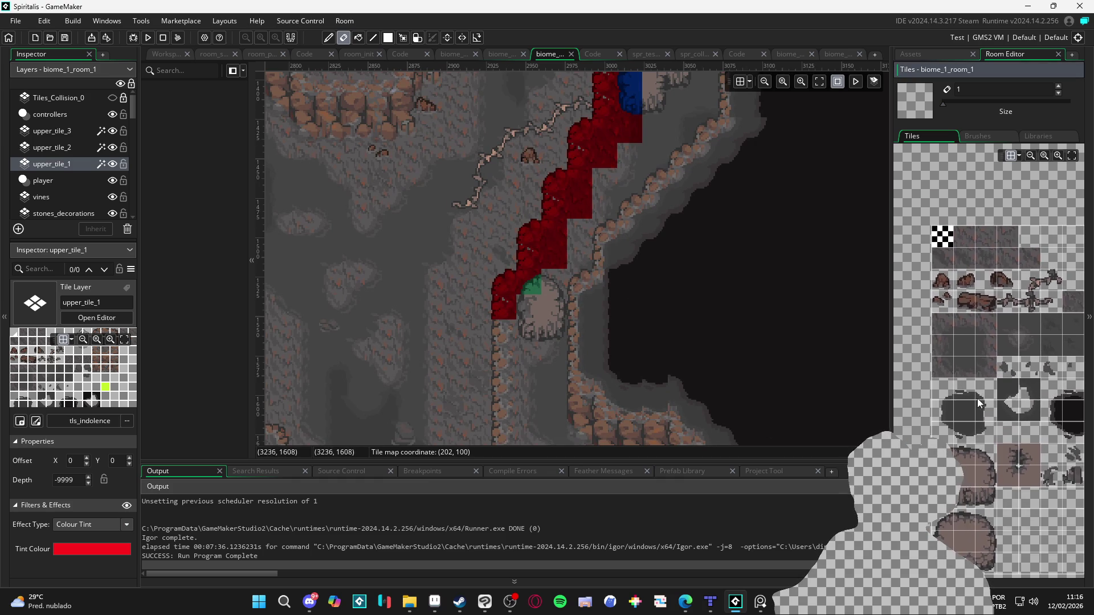
pyautogui.moveTo(985, 338); pyautogui.dragTo(963, 400)
pyautogui.click(946, 285)
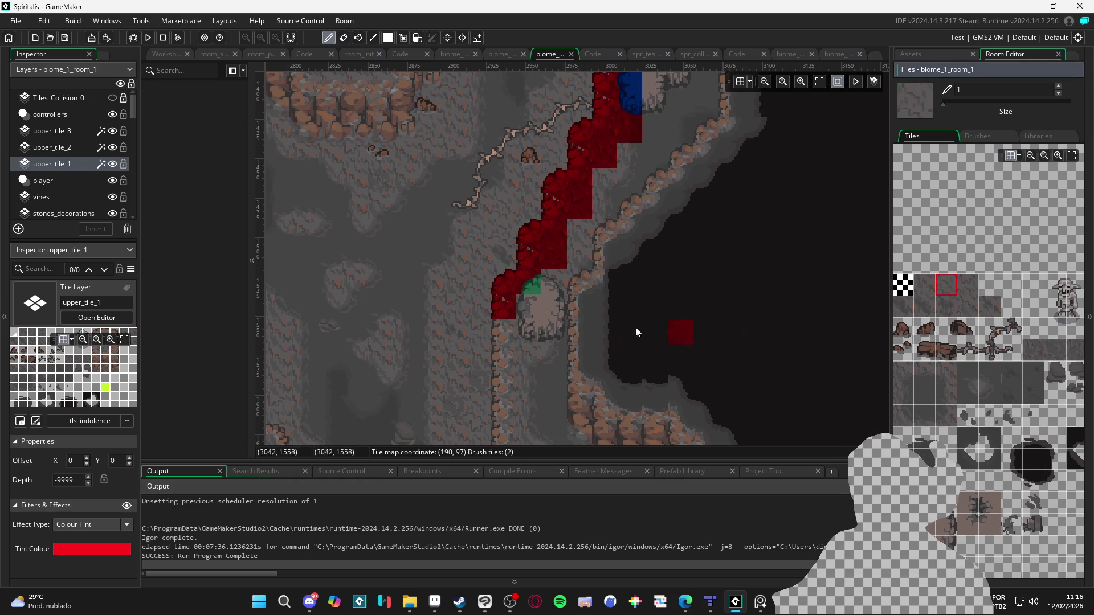
# Step: Toggle layer visibility and make upper_tile_3 the visible, active layer
pyautogui.click(114, 148)
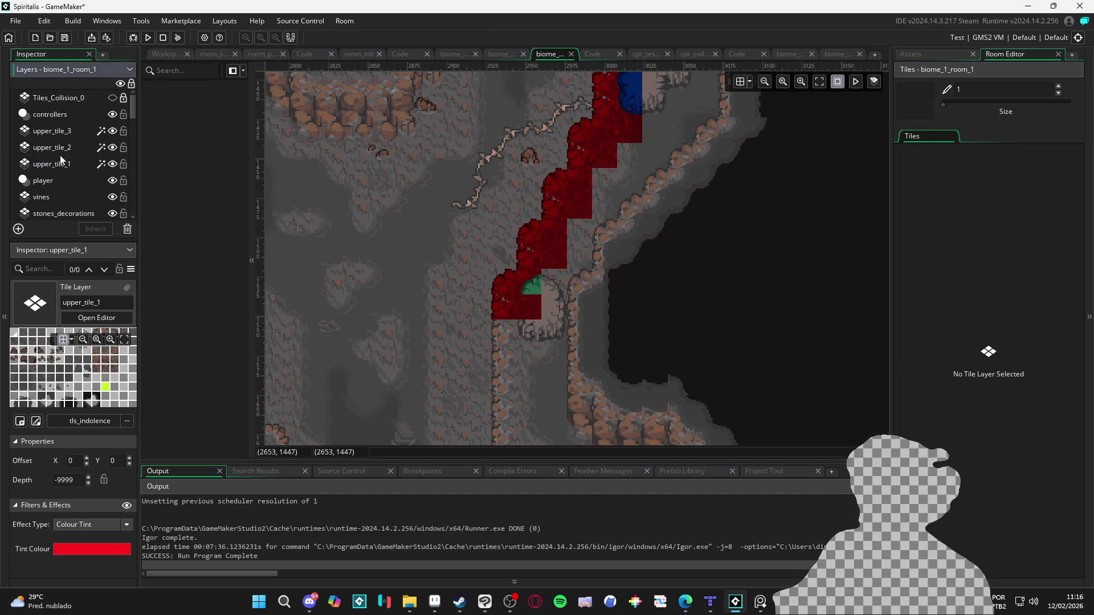
pyautogui.click(81, 145)
pyautogui.click(113, 131)
pyautogui.click(113, 130)
pyautogui.click(84, 132)
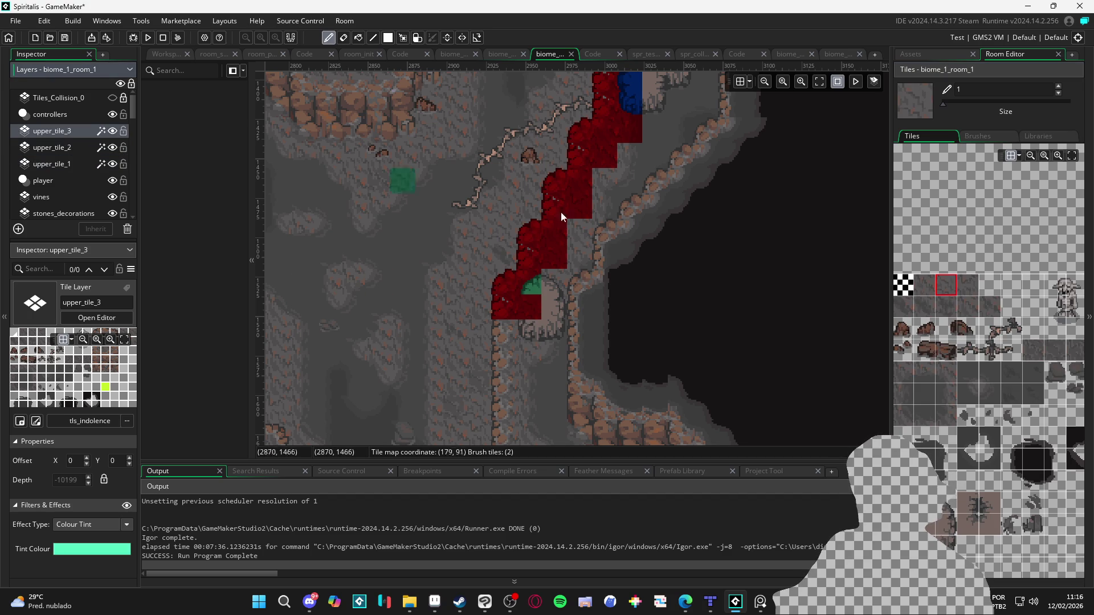
# Step: Paint a rounded green rock-top tile over the small outcrop at the red edge's base
pyautogui.click(970, 489)
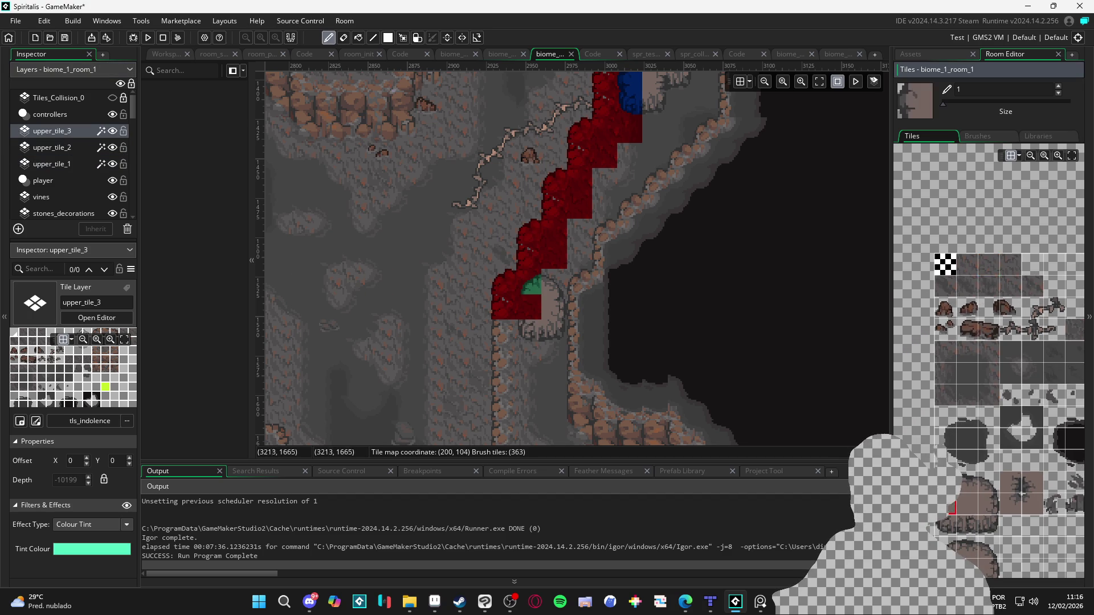
pyautogui.keyDown('alt'); pyautogui.click(528, 313); pyautogui.keyUp('alt')
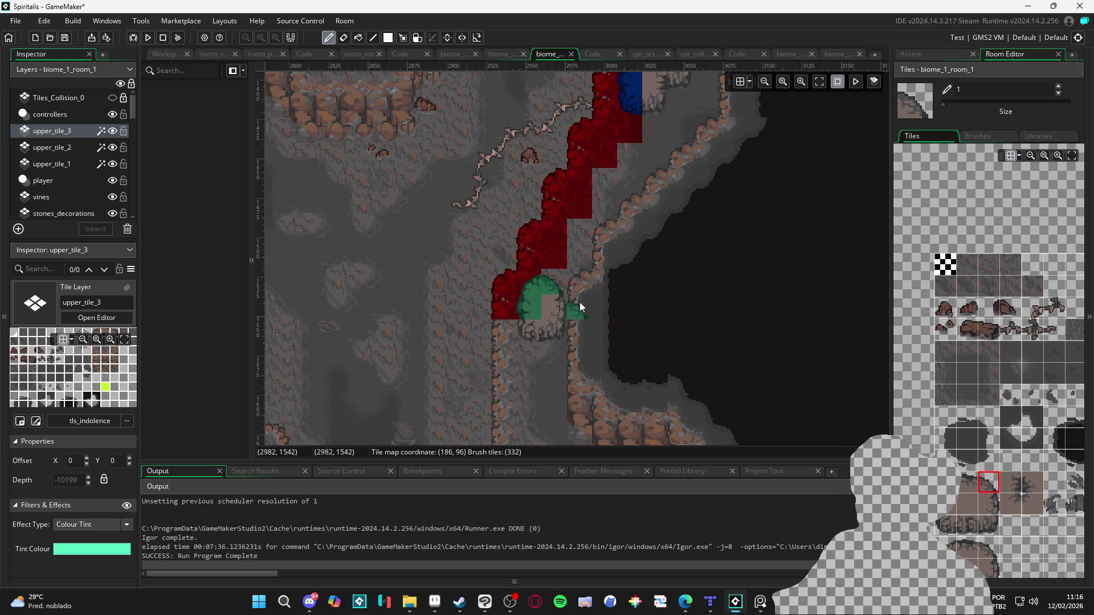
pyautogui.click(73, 165)
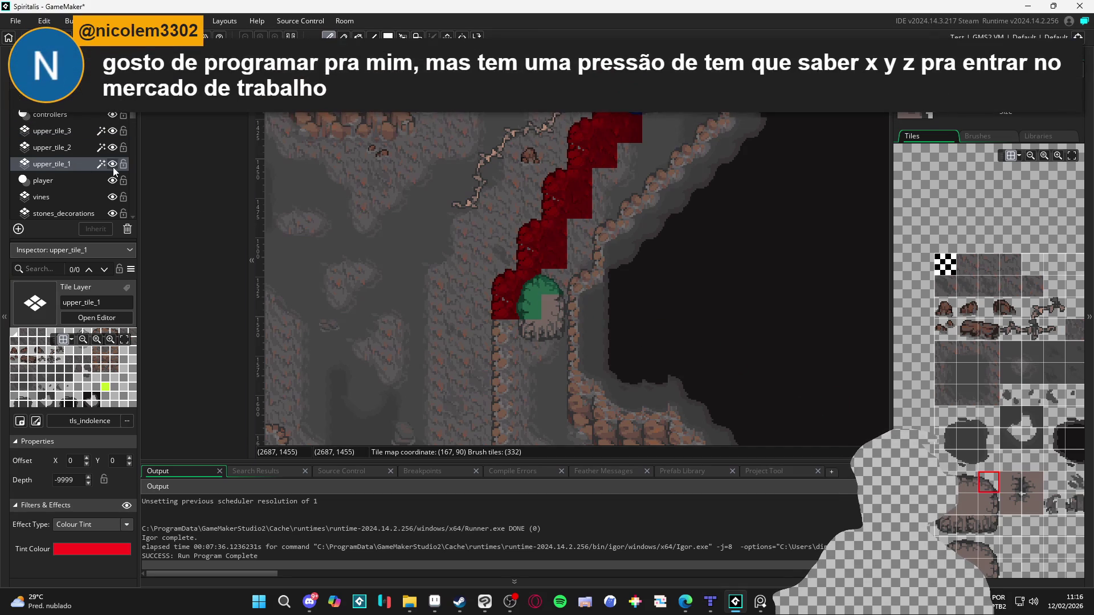
# Step: Paint red rock-edge tiles on upper_tile_1 along the right wall around the arch
pyautogui.hscroll(3, 1034, 435)
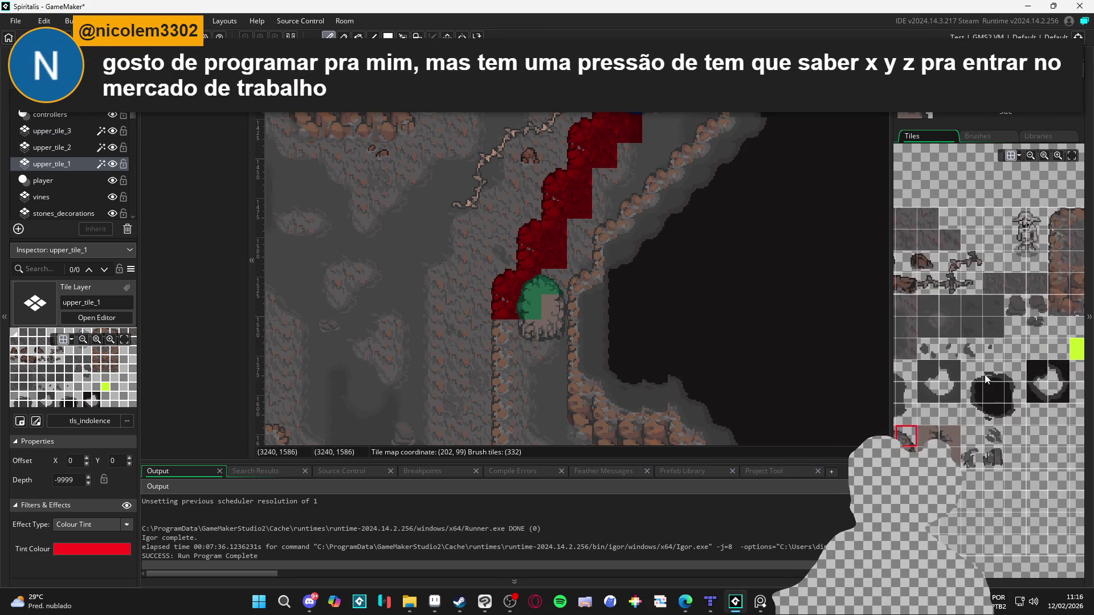
pyautogui.hscroll(-1, 996, 419)
pyautogui.click(992, 284)
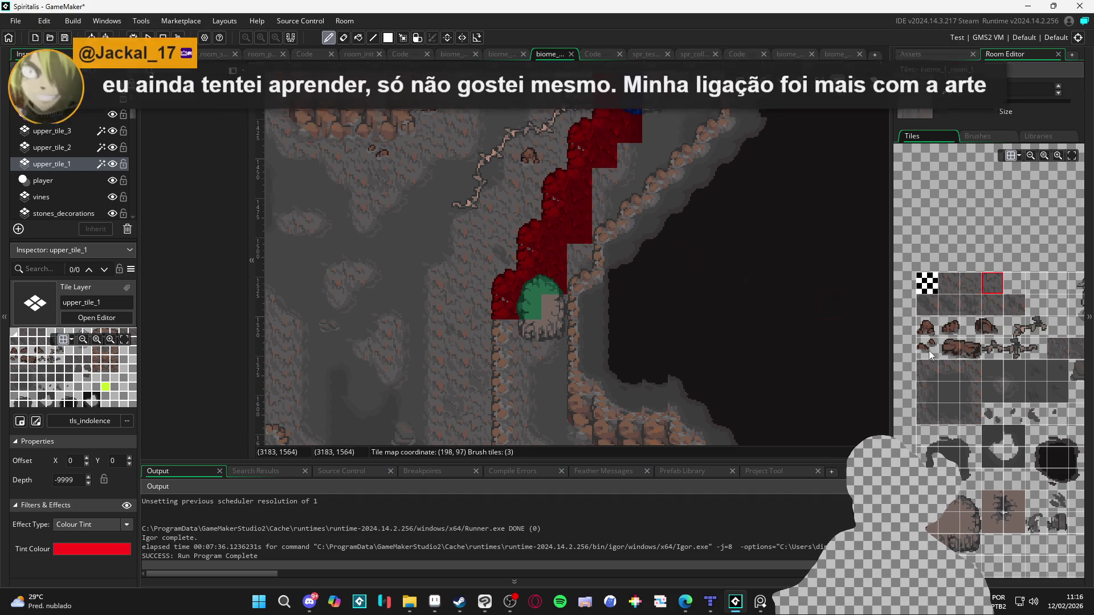
pyautogui.click(936, 380)
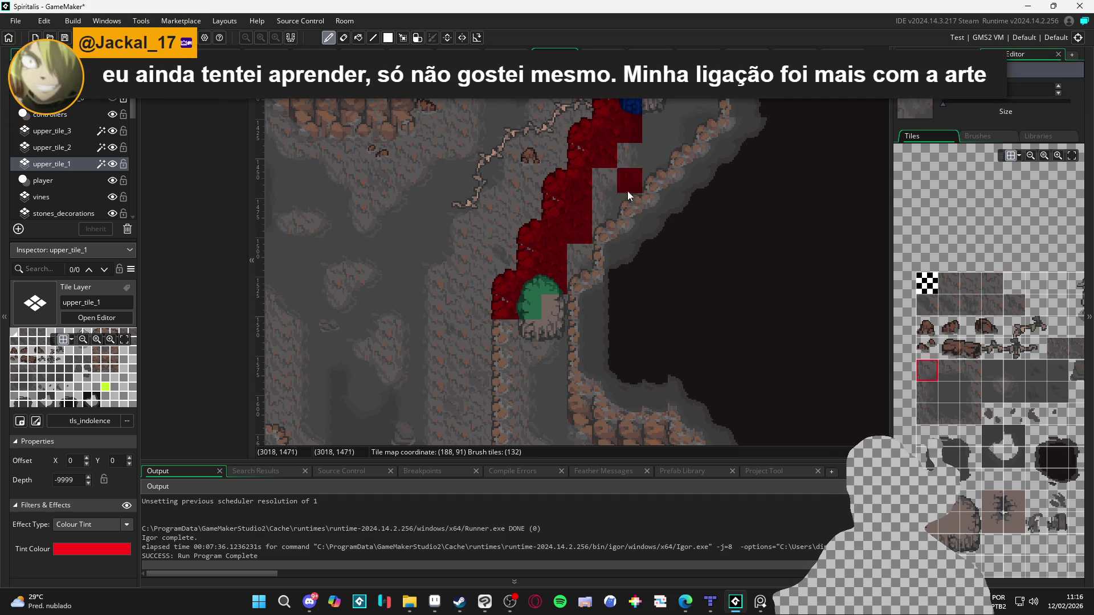
pyautogui.scroll(3, 638, 313)
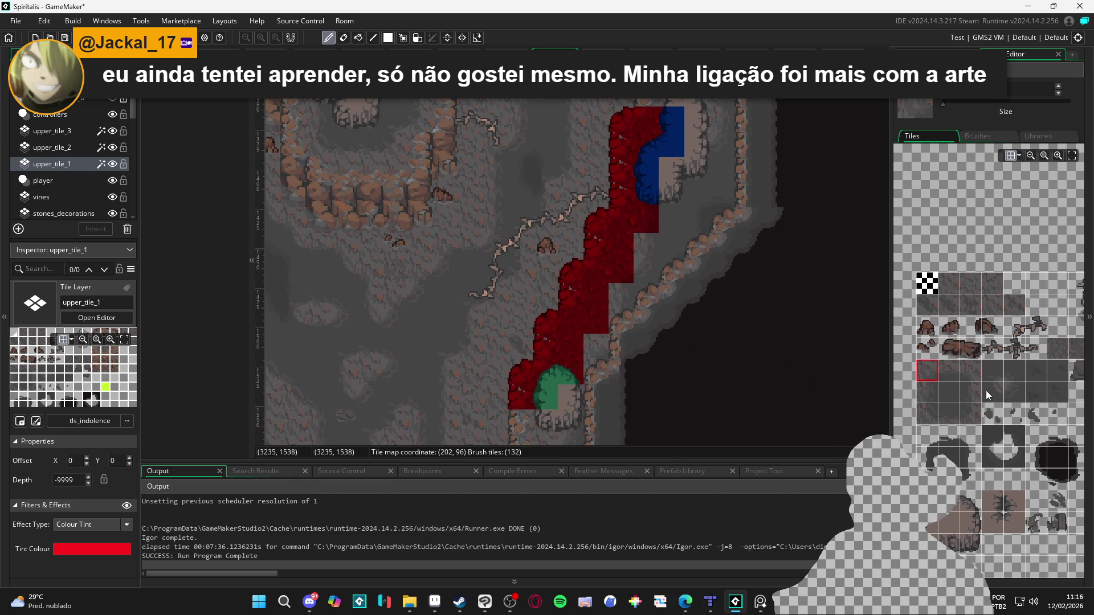
pyautogui.click(919, 394)
pyautogui.click(645, 239)
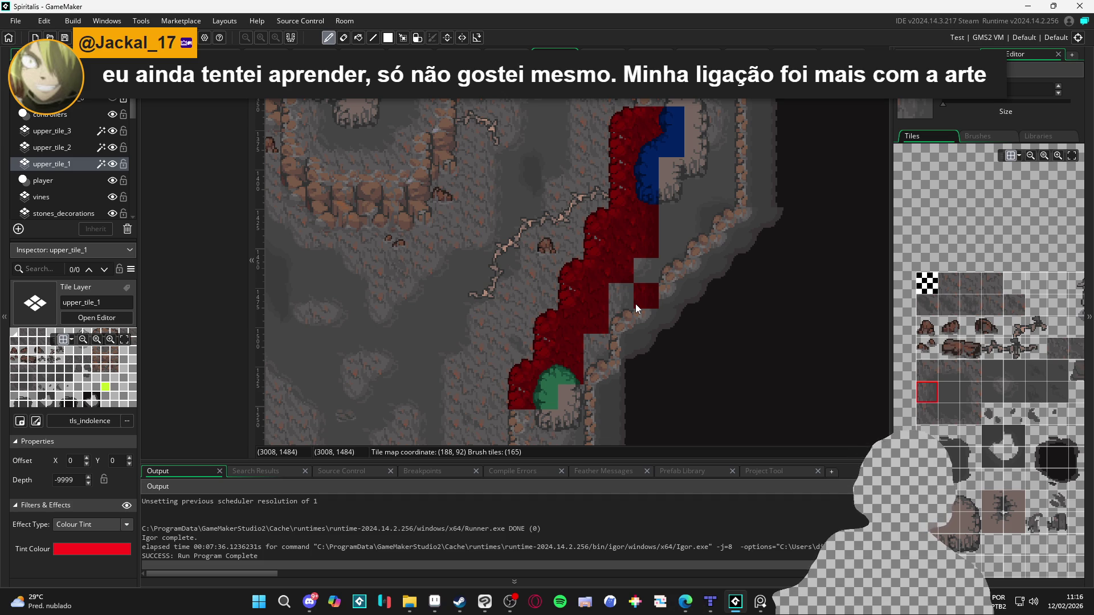
# Step: Scroll through the Tiles palette and pick a single rock tile
pyautogui.scroll(-2, 621, 287)
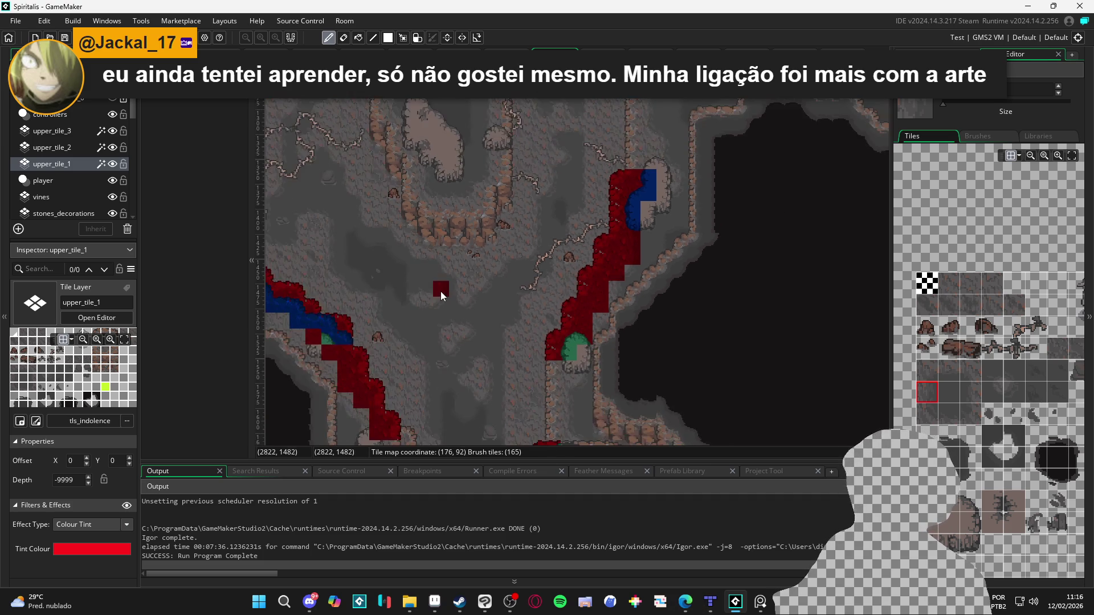
pyautogui.scroll(4, 462, 285)
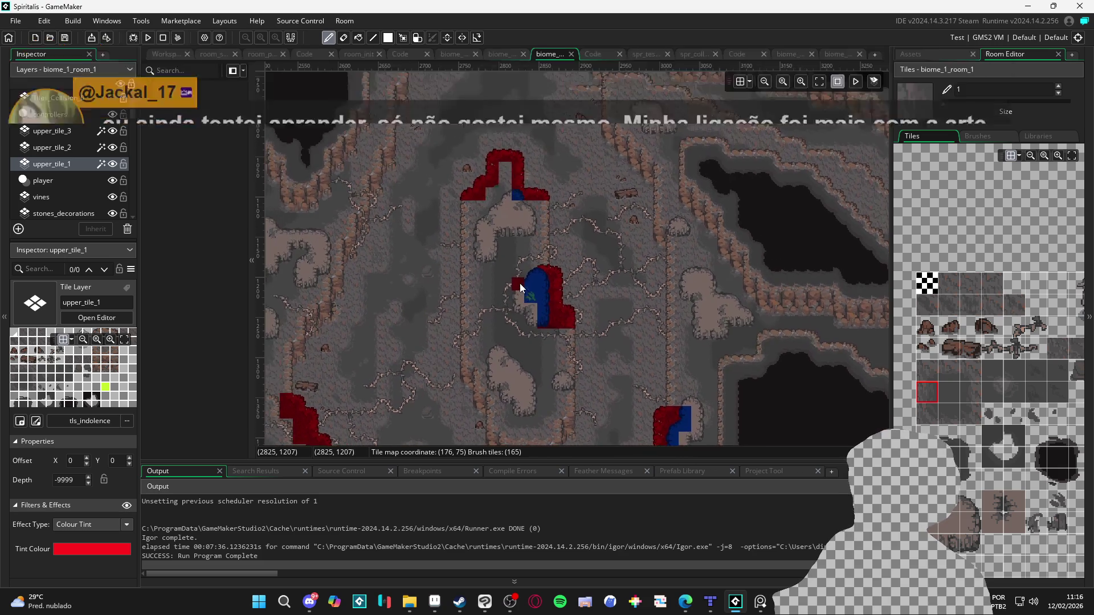
pyautogui.scroll(2, 491, 165)
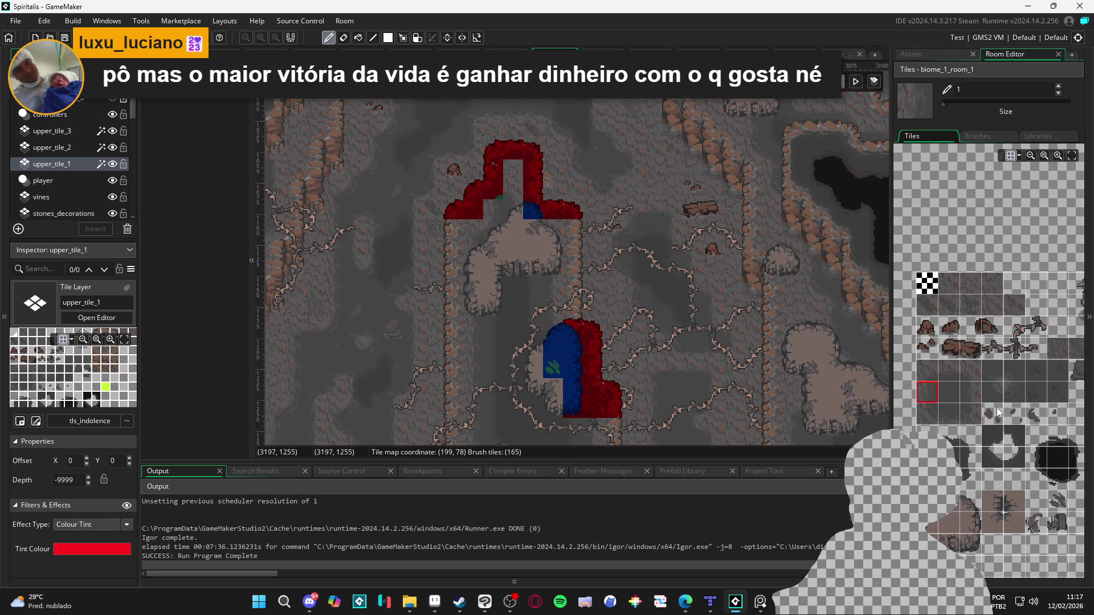
pyautogui.scroll(-3, 561, 335)
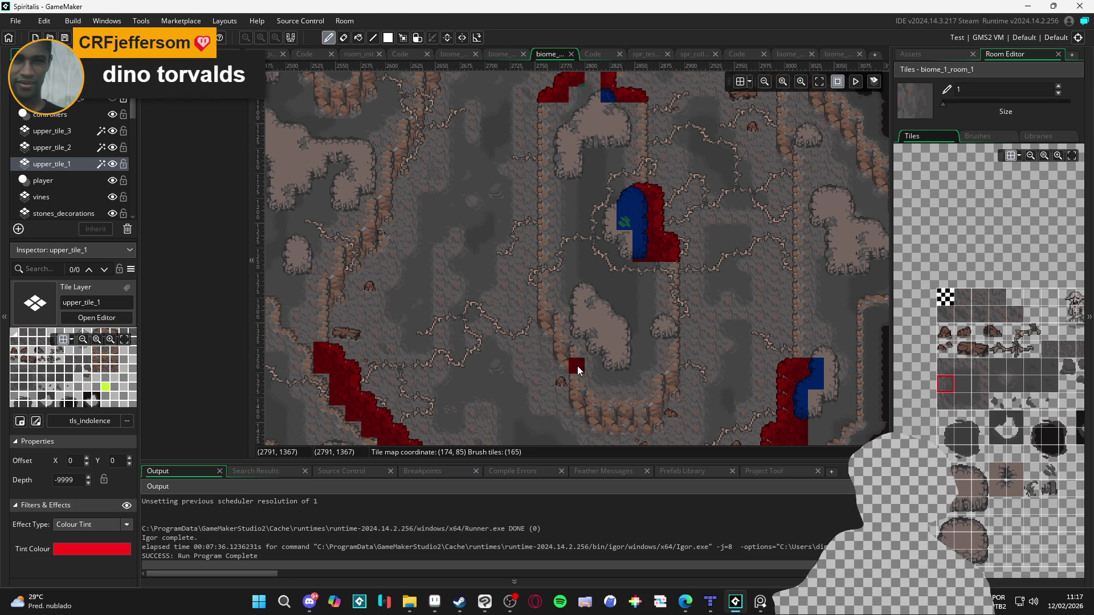
pyautogui.scroll(2, 568, 323)
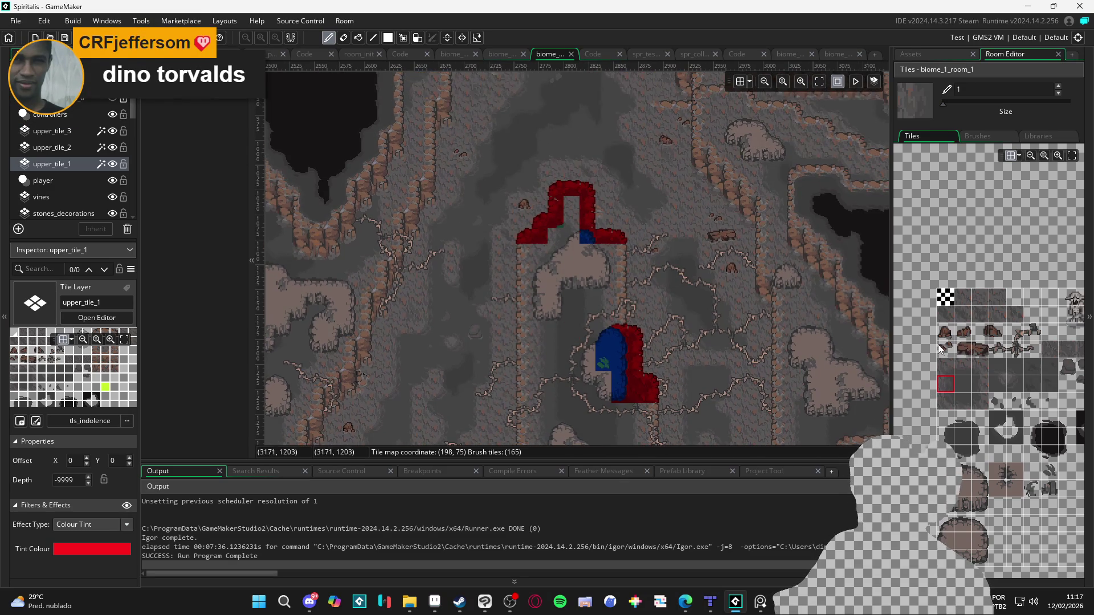
pyautogui.scroll(2, 613, 224)
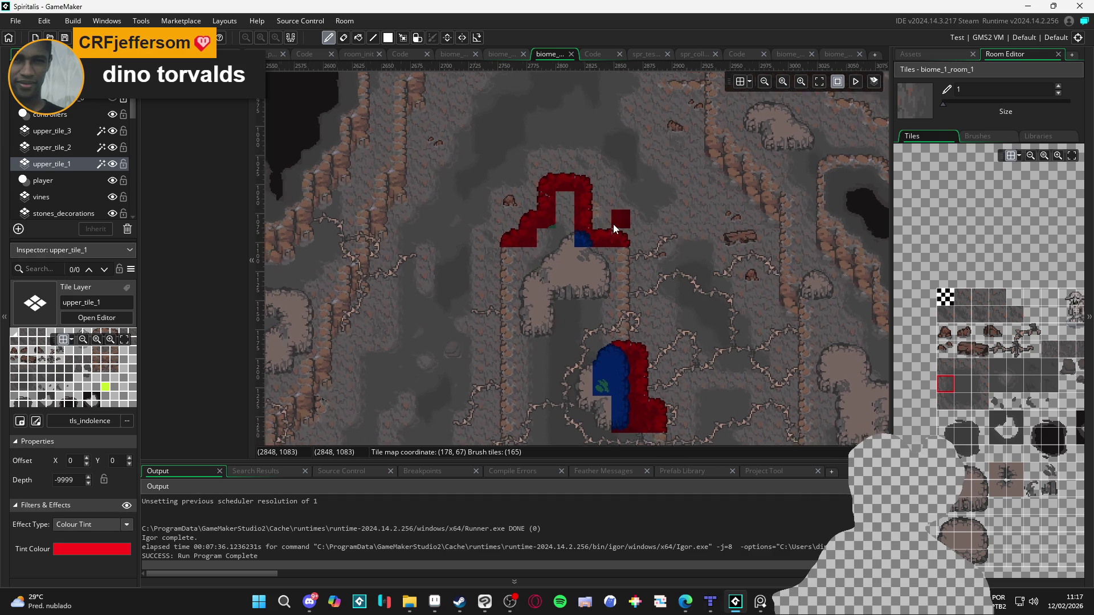
pyautogui.click(981, 298)
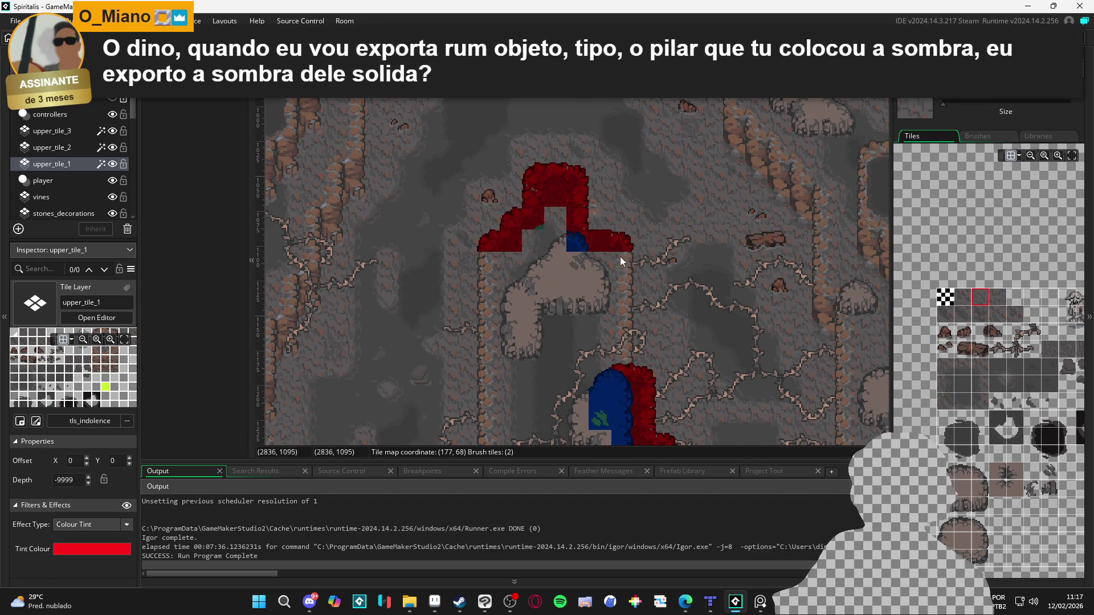
# Step: Try neighbouring rock pillar tiles and select a block of tiles in the palette
pyautogui.hscroll(4, 969, 381)
pyautogui.click(1031, 326)
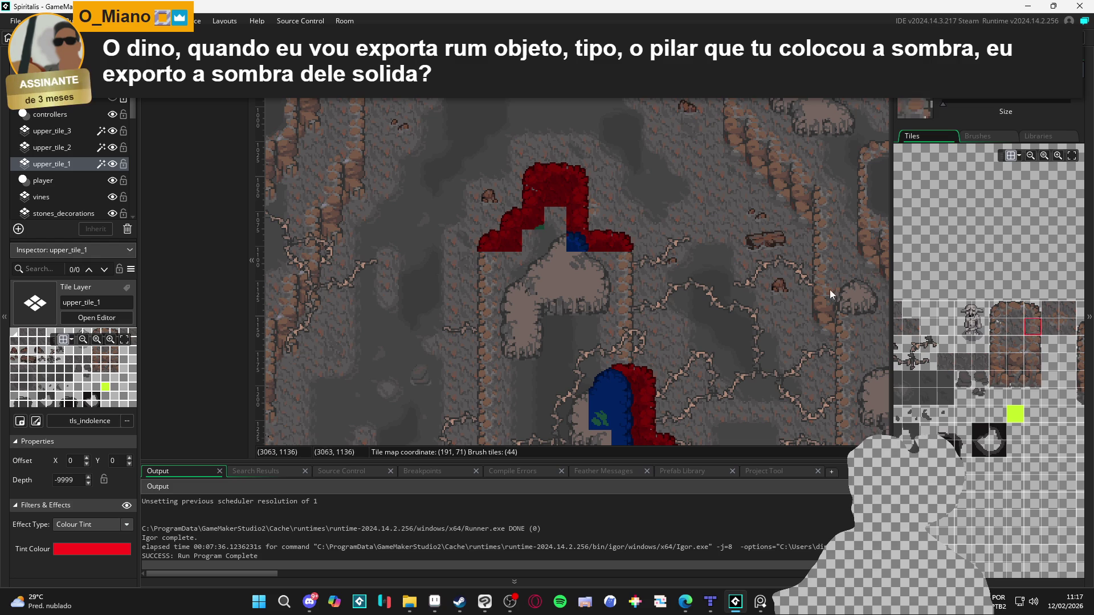
pyautogui.click(1001, 331)
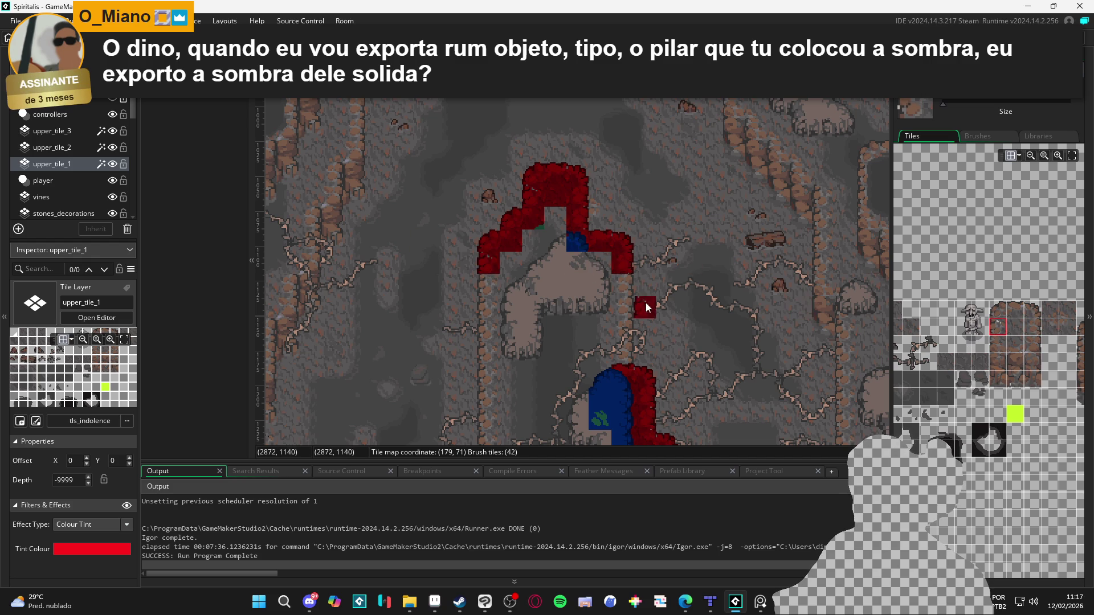
pyautogui.click(1015, 330)
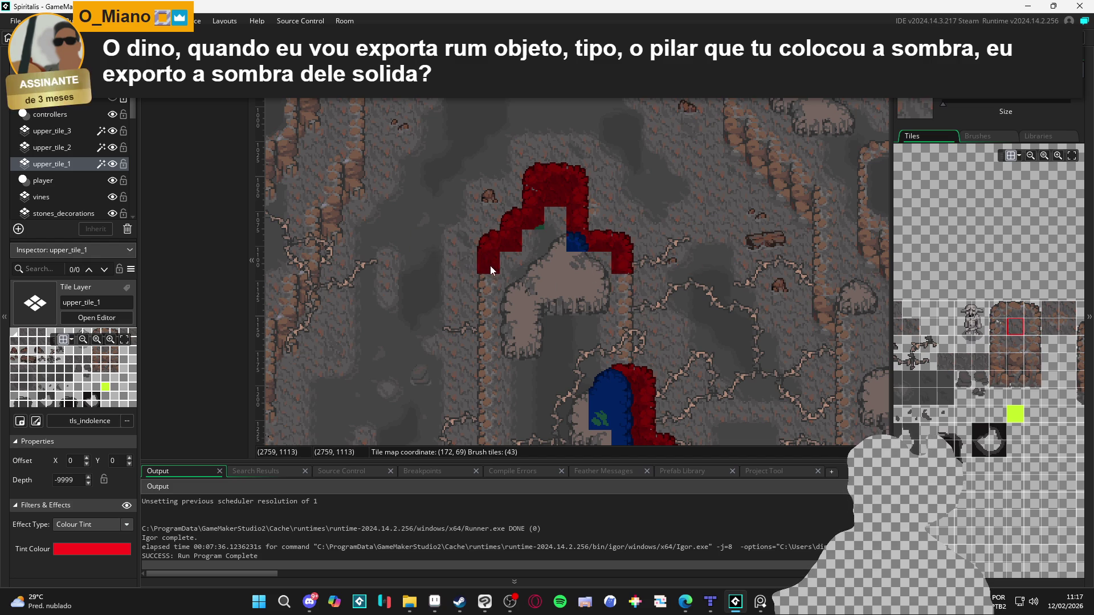
pyautogui.moveTo(982, 372)
pyautogui.mouseDown()
pyautogui.moveTo(958, 389)
pyautogui.moveTo(1041, 415)
pyautogui.mouseUp()
pyautogui.hscroll(-3, 1041, 416)
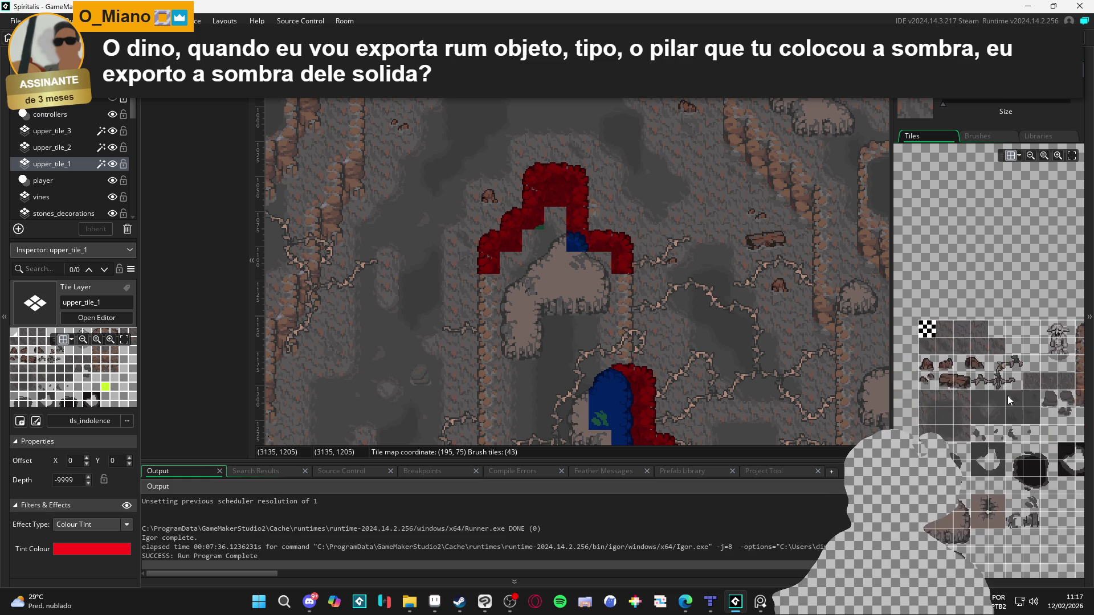
pyautogui.scroll(2, 944, 433)
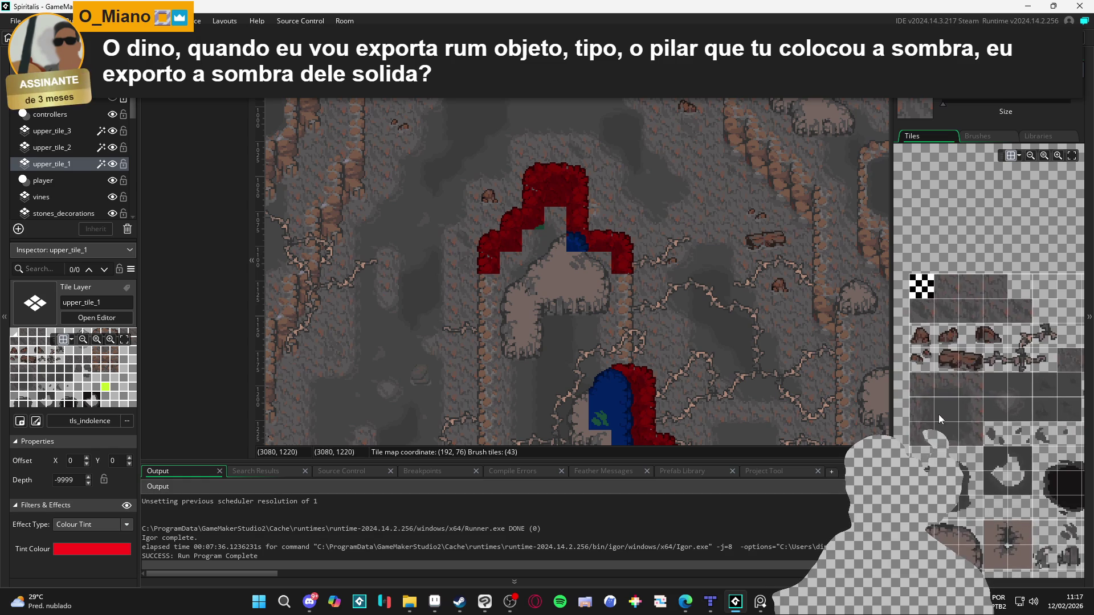
# Step: Paint an edge tile block beside the arch, undoing the misplaced dark red tile
pyautogui.click(922, 384)
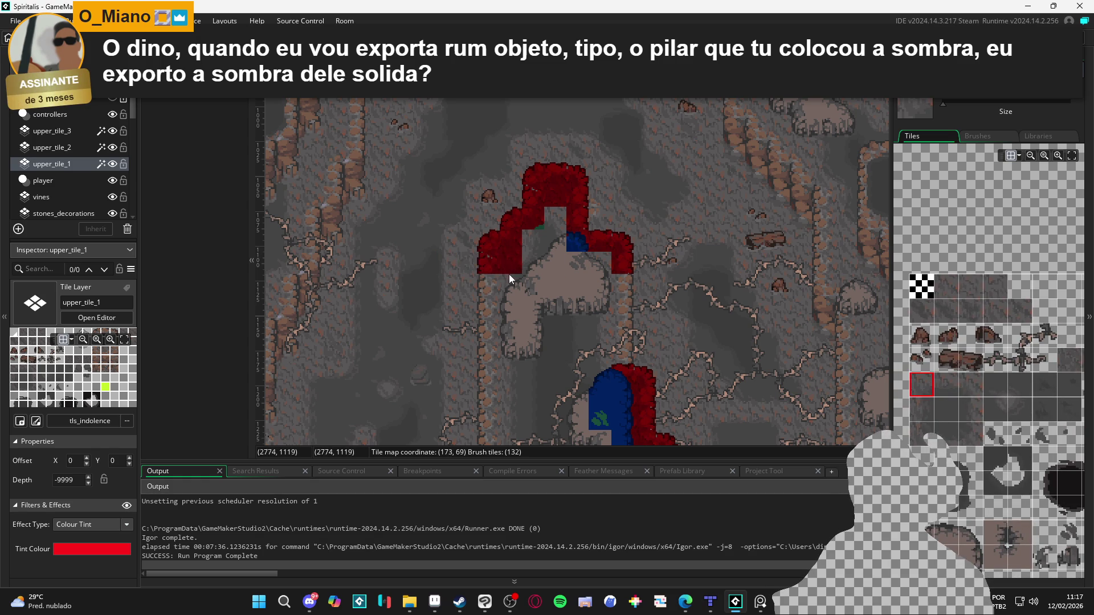
pyautogui.click(922, 409)
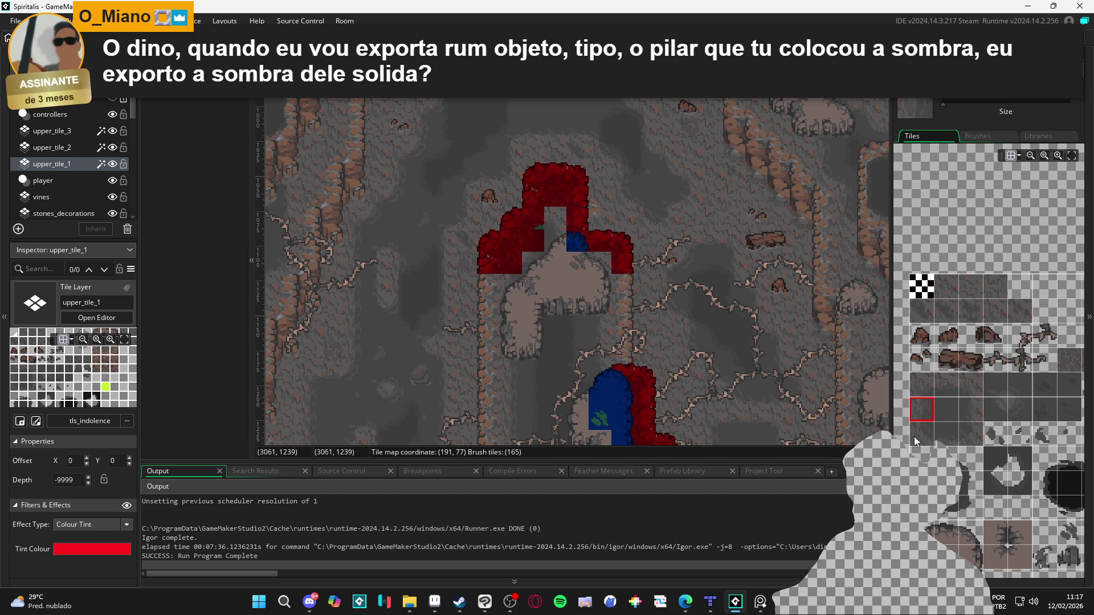
pyautogui.click(962, 391)
pyautogui.click(688, 262)
pyautogui.hotkey('ctrl', 'z')
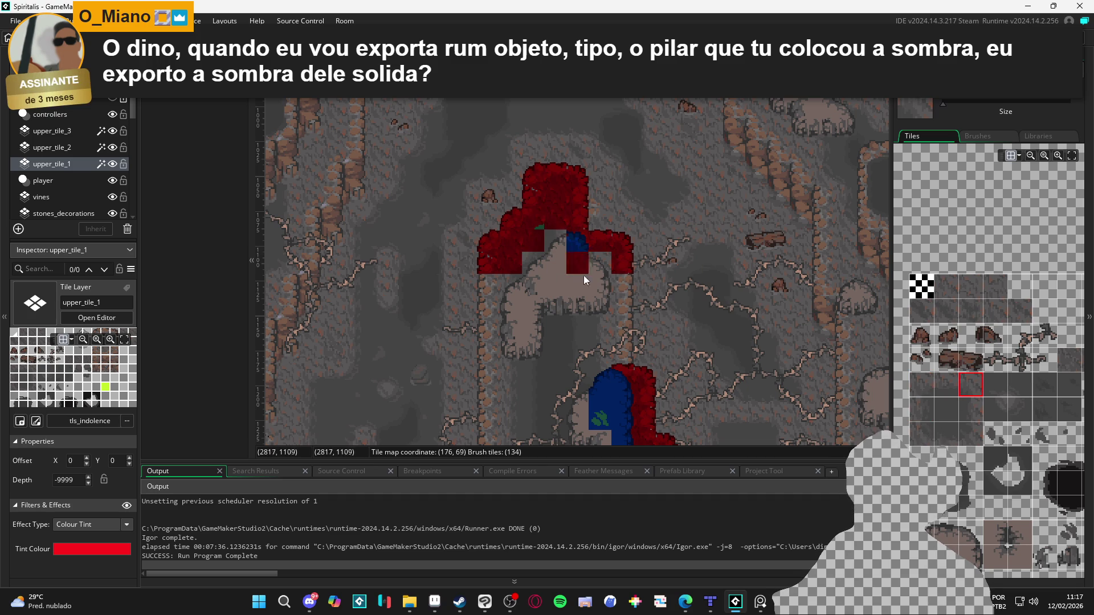
# Step: Paint edge tiles beside the blue tile and along the arch's flat underside, then hide upper_tile_1
pyautogui.click(969, 405)
pyautogui.click(589, 242)
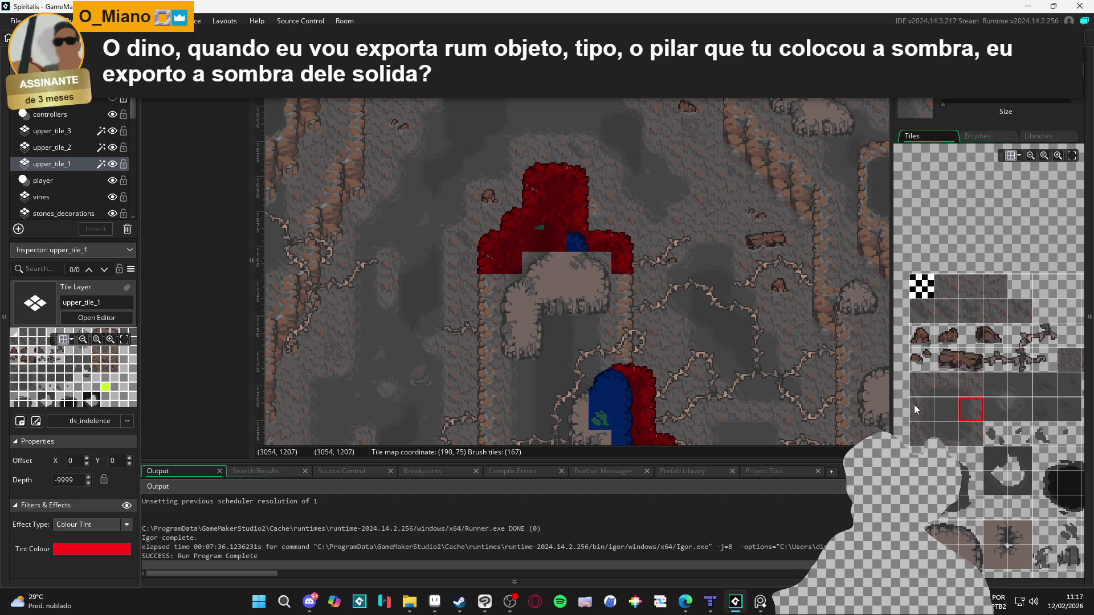
pyautogui.click(967, 288)
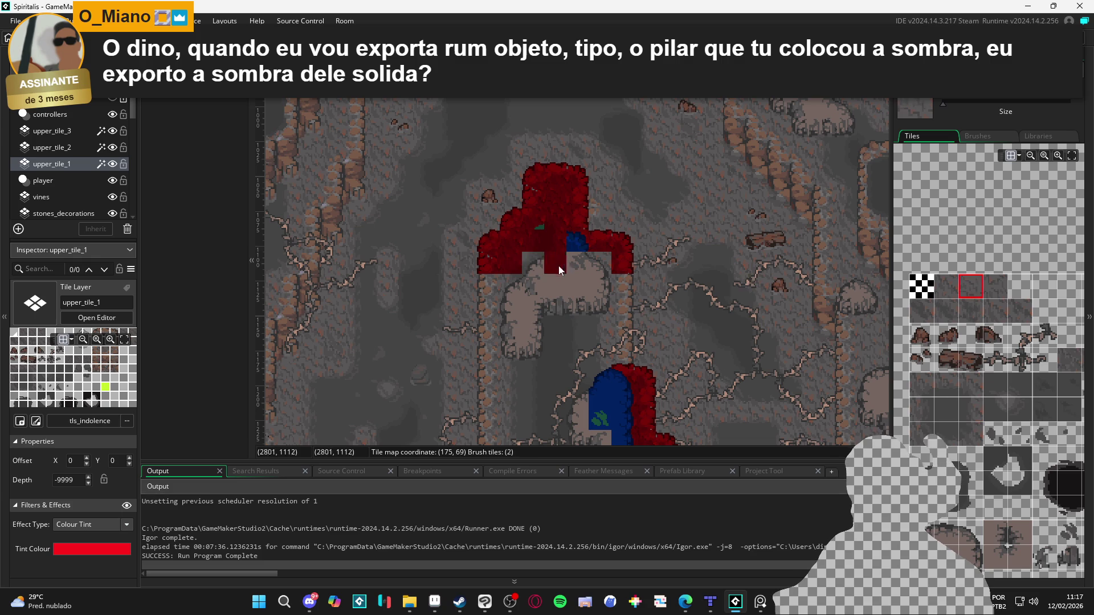
pyautogui.moveTo(594, 266); pyautogui.dragTo(582, 289)
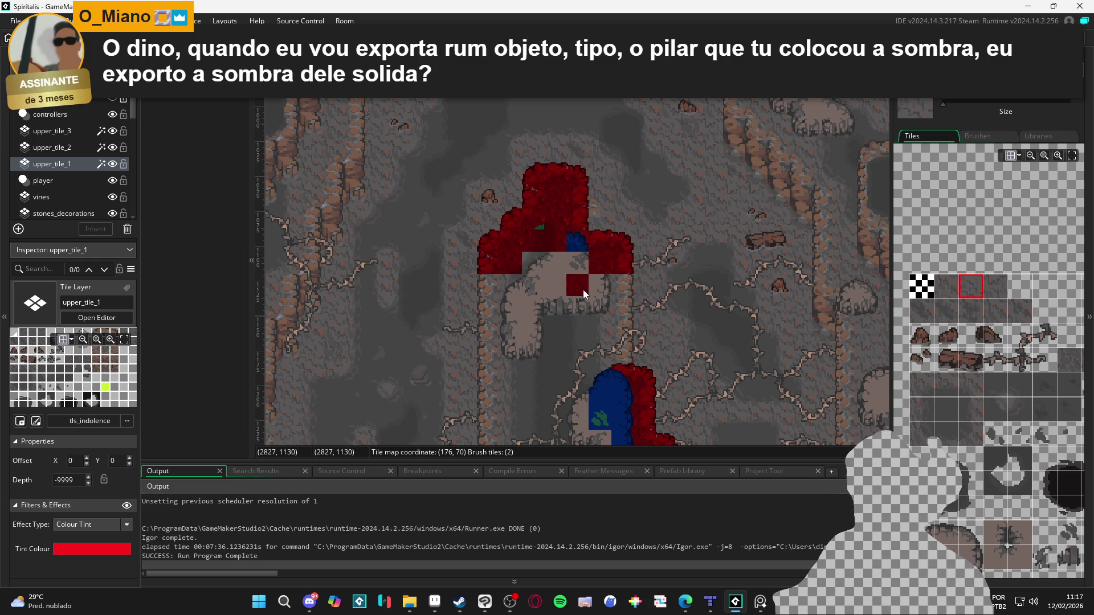
pyautogui.click(113, 164)
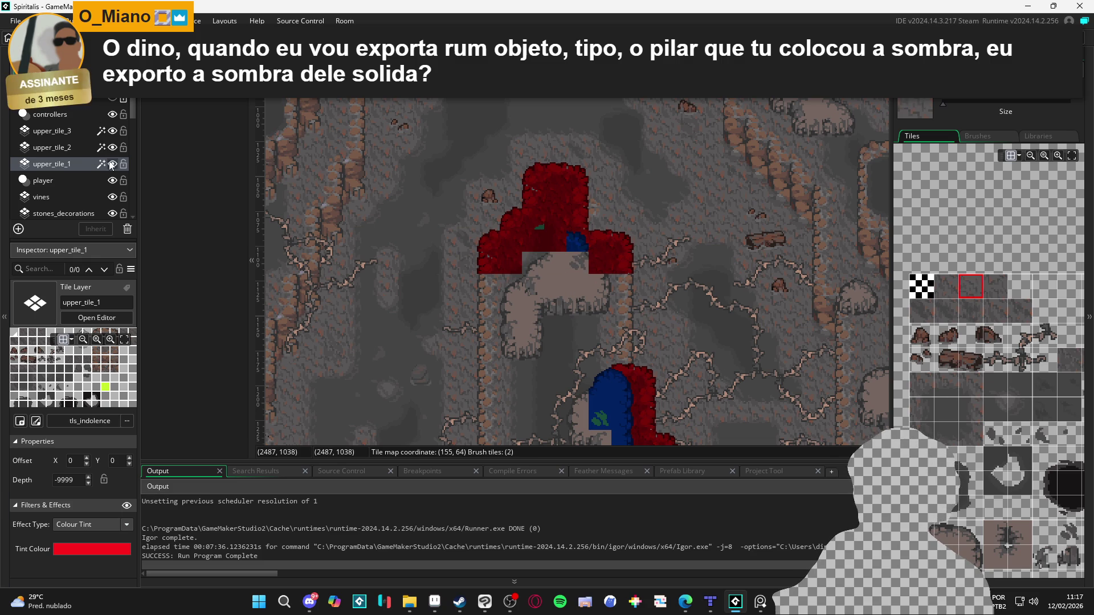
pyautogui.click(81, 151)
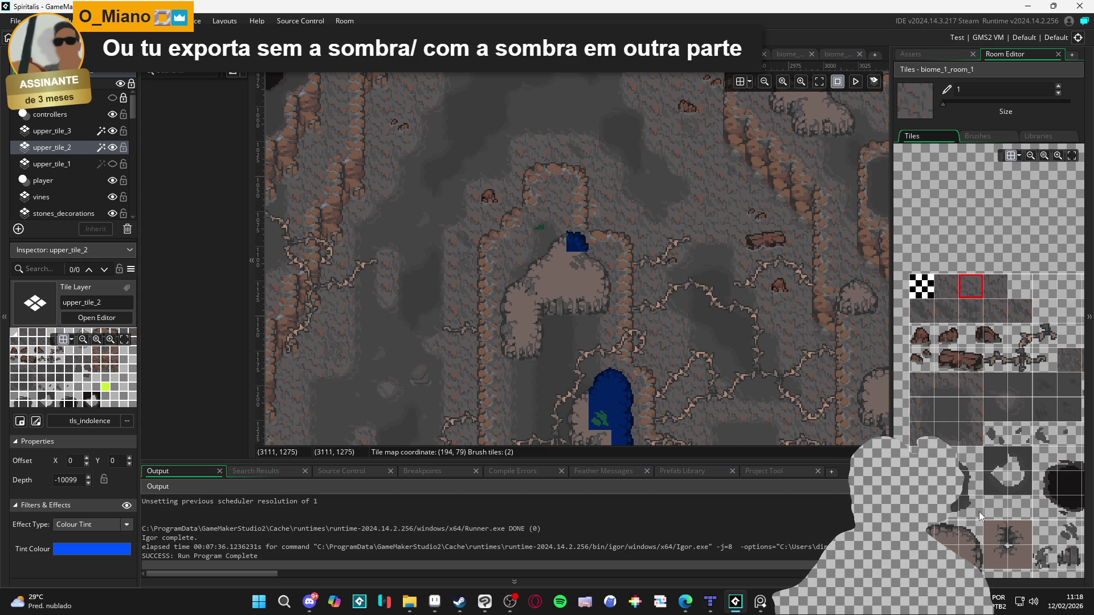
# Step: Paint curved blue tiles above the arch with a brown fill tile underneath and a rounded corner
pyautogui.click(945, 532)
pyautogui.click(554, 248)
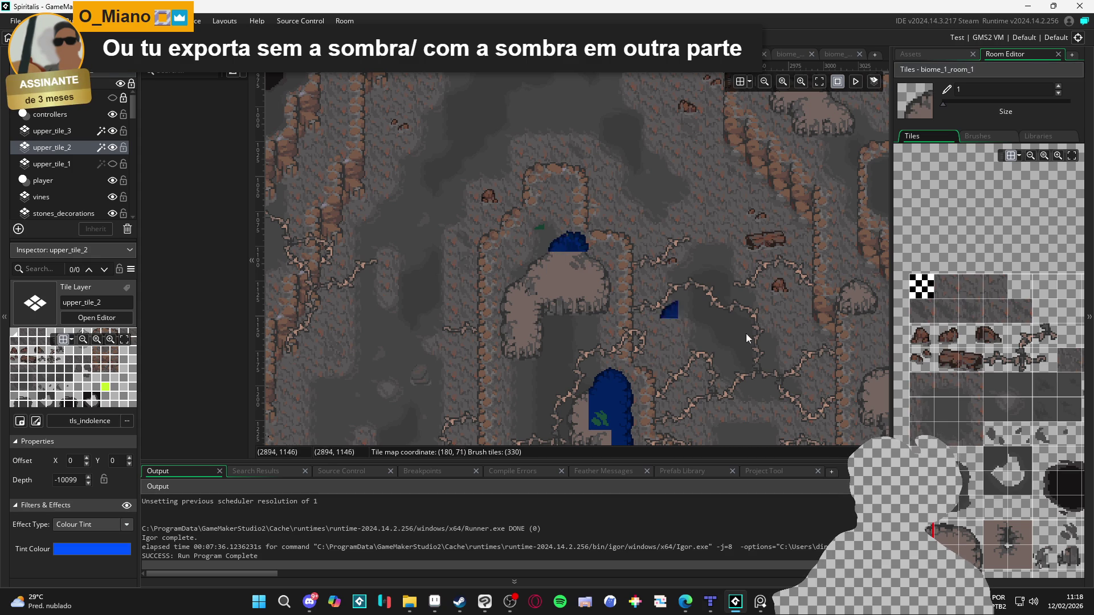
pyautogui.moveTo(997, 562); pyautogui.dragTo(970, 514)
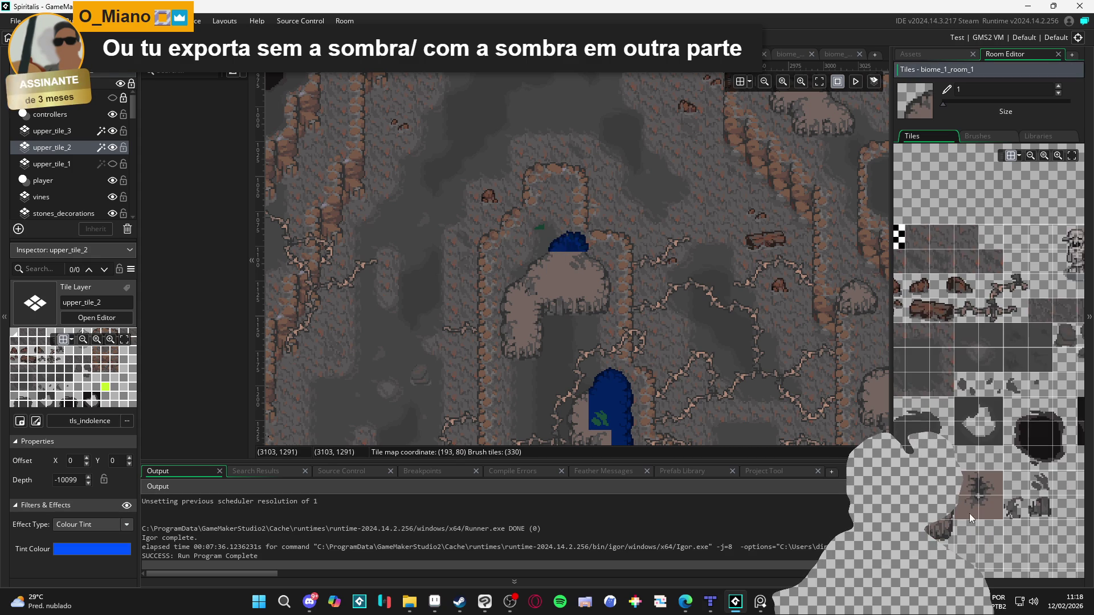
pyautogui.click(969, 514)
pyautogui.click(576, 266)
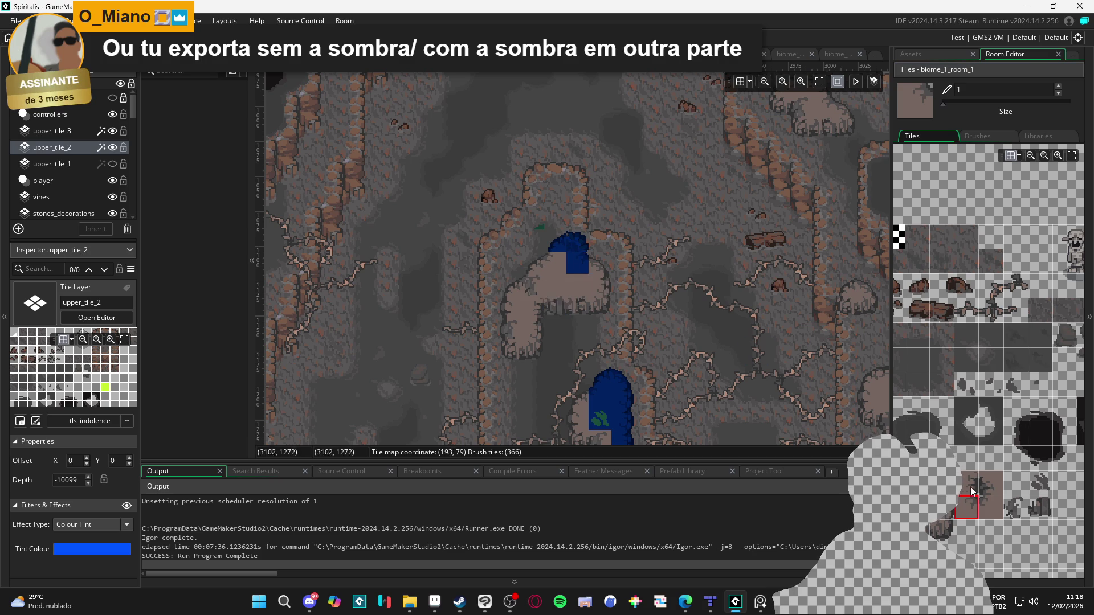
pyautogui.click(925, 438)
pyautogui.click(575, 262)
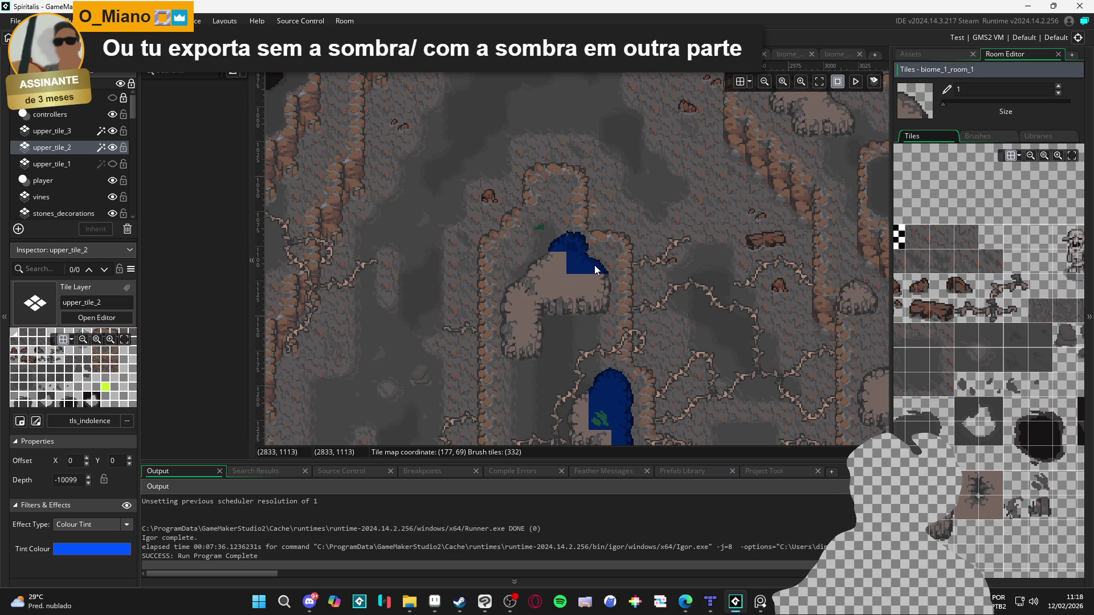
# Step: Paint a green vine tile on upper_tile_3 inside the blue cap
pyautogui.click(56, 131)
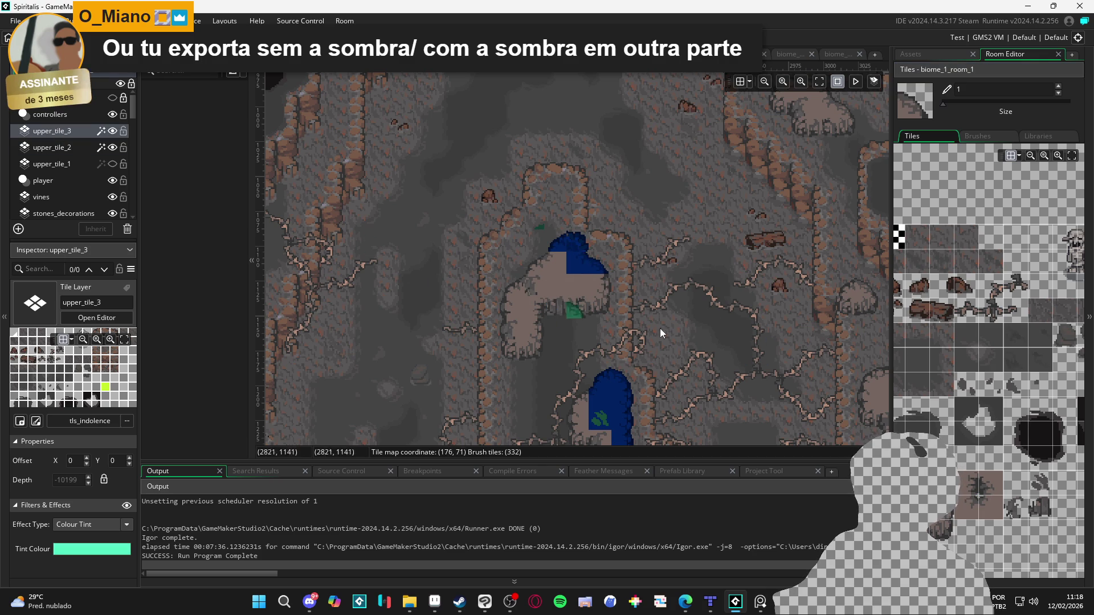
pyautogui.click(1025, 504)
pyautogui.click(580, 262)
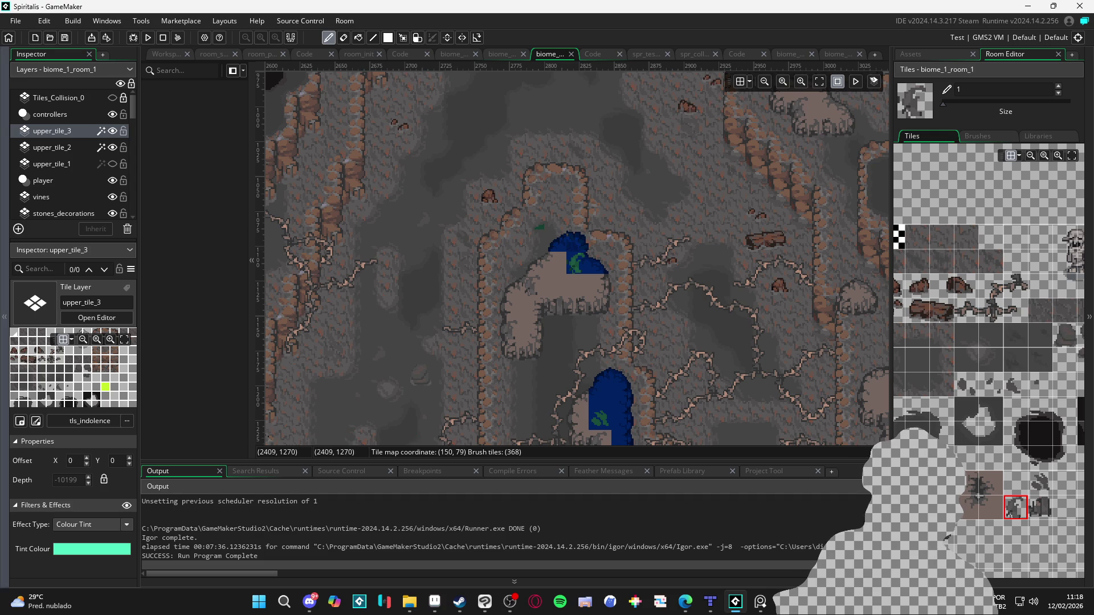
# Step: Turn upper_tile_1 back on and zoom out to check the red edging around the blue caps
pyautogui.scroll(-2, 463, 281)
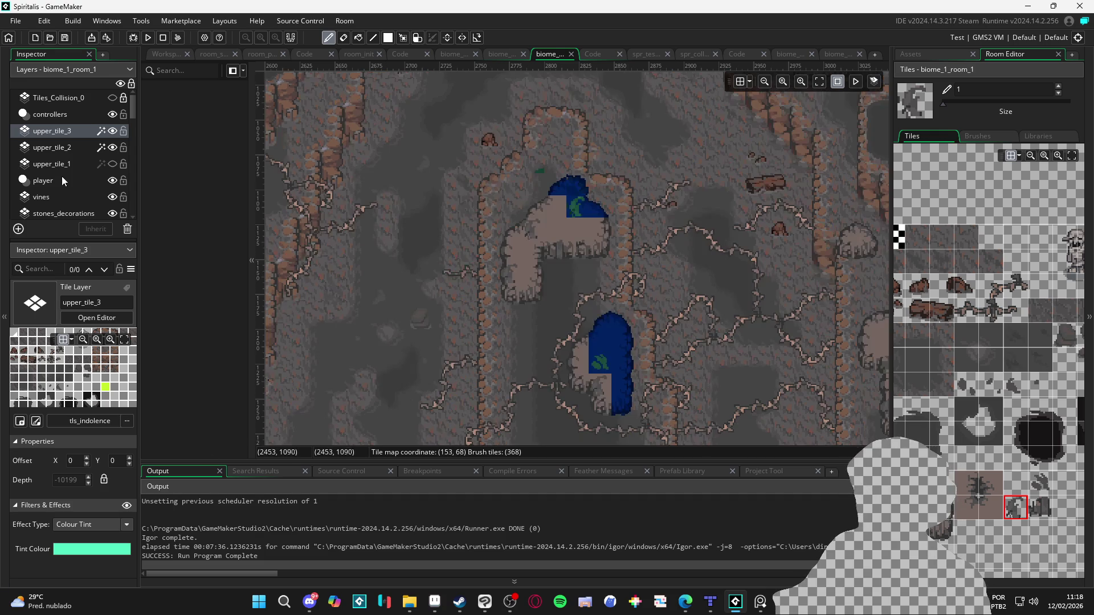
pyautogui.click(114, 164)
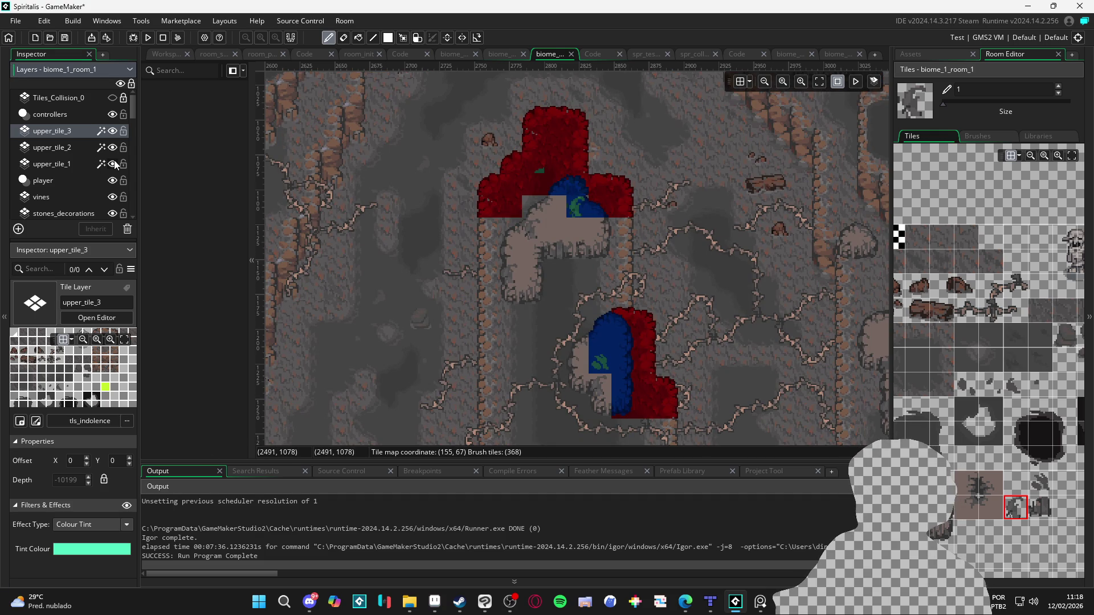
pyautogui.scroll(-5, 580, 250)
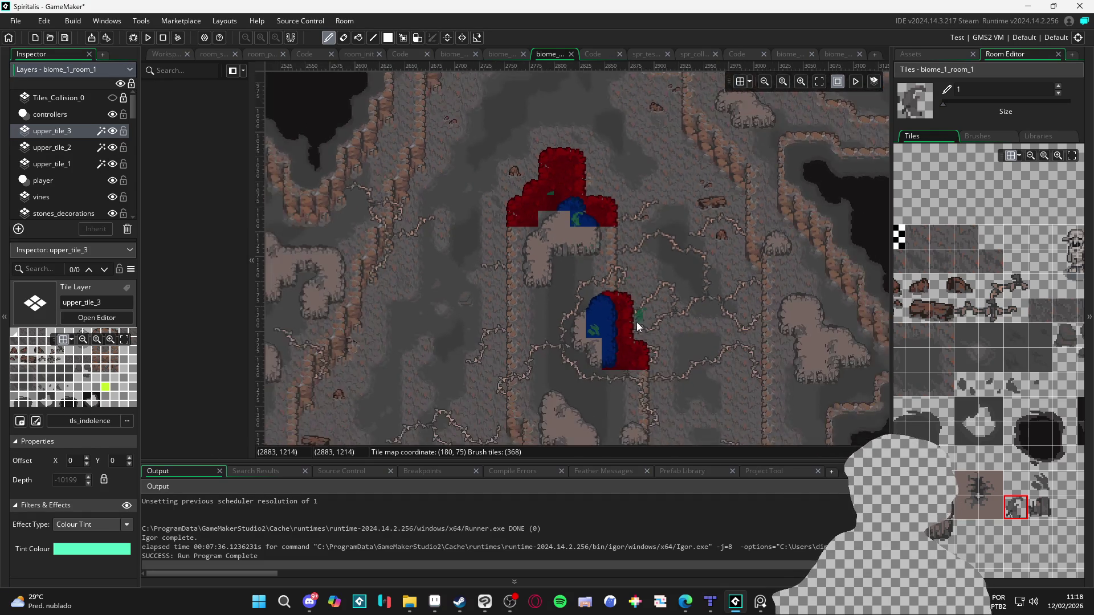
pyautogui.scroll(-2, 578, 341)
pyautogui.scroll(3, 557, 387)
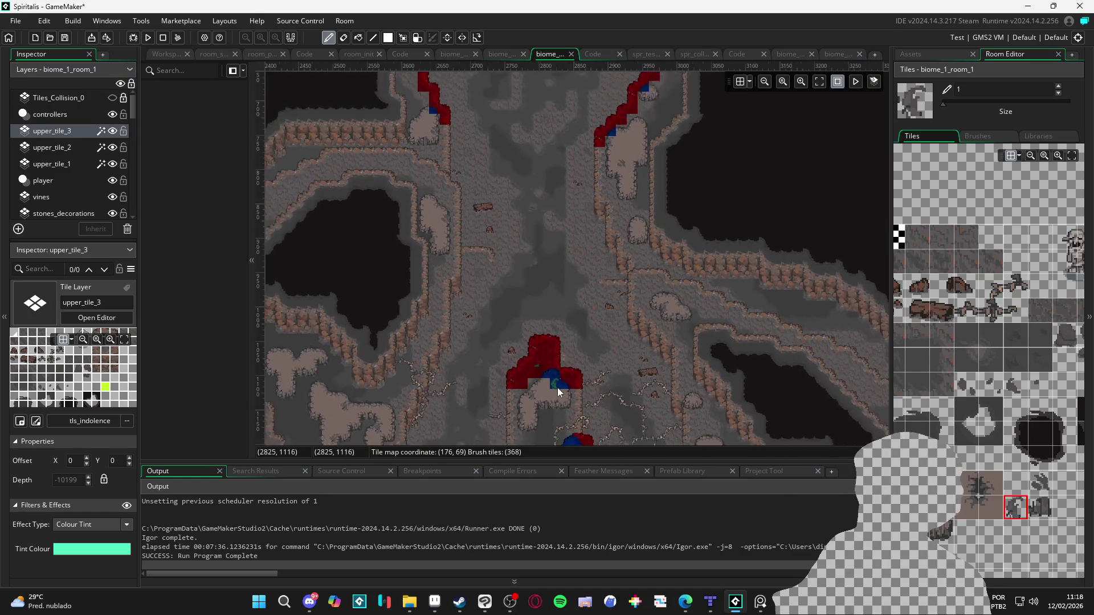
pyautogui.scroll(5, 643, 196)
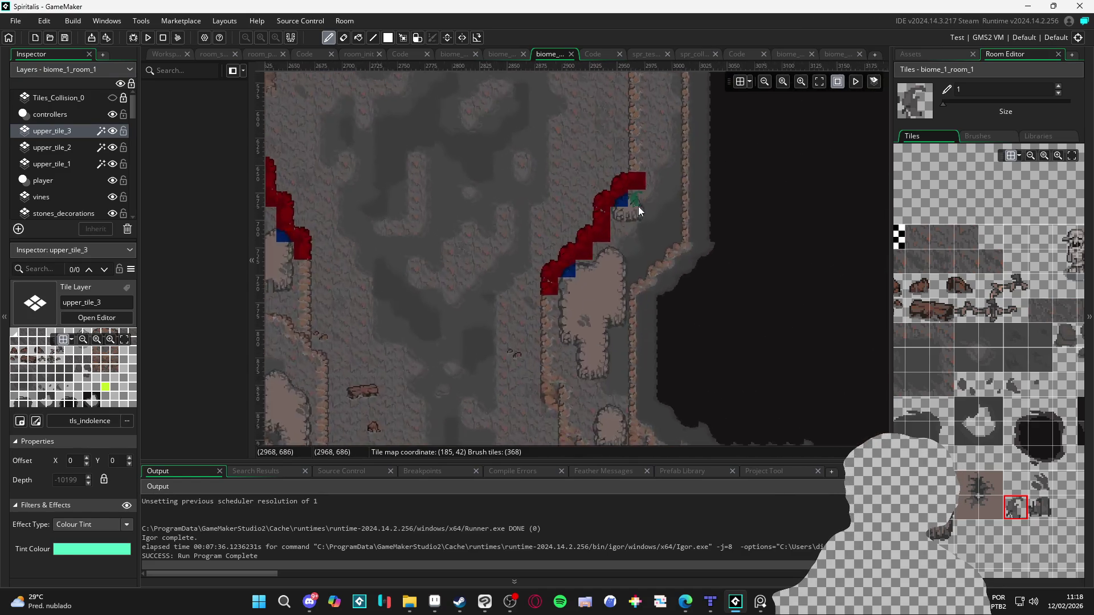
pyautogui.click(70, 144)
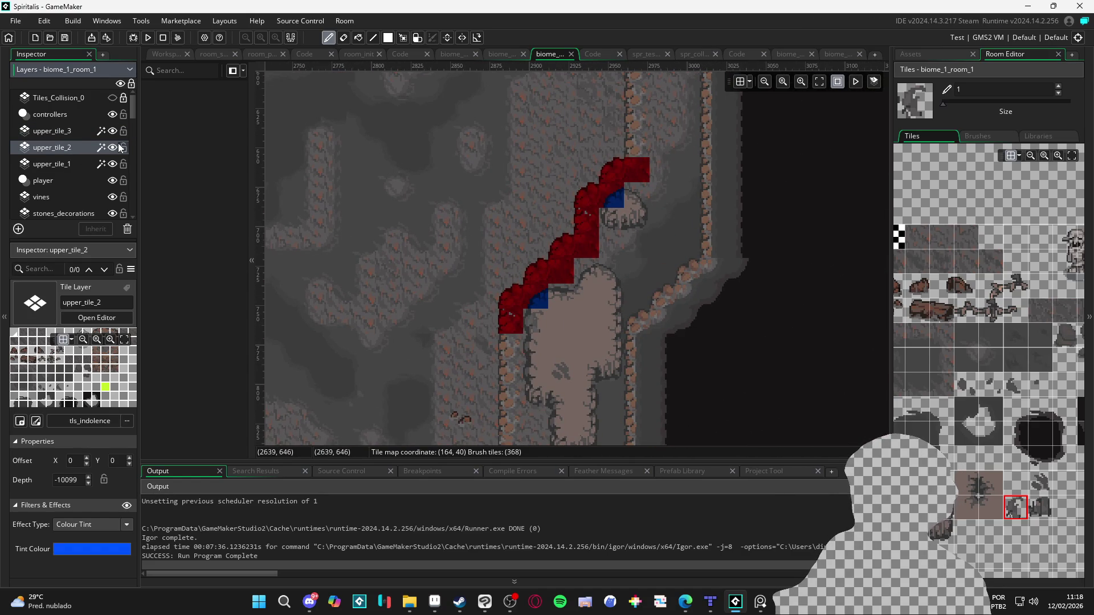
# Step: Make upper_tile_1 the active paint layer and pick a rock tile
pyautogui.click(63, 162)
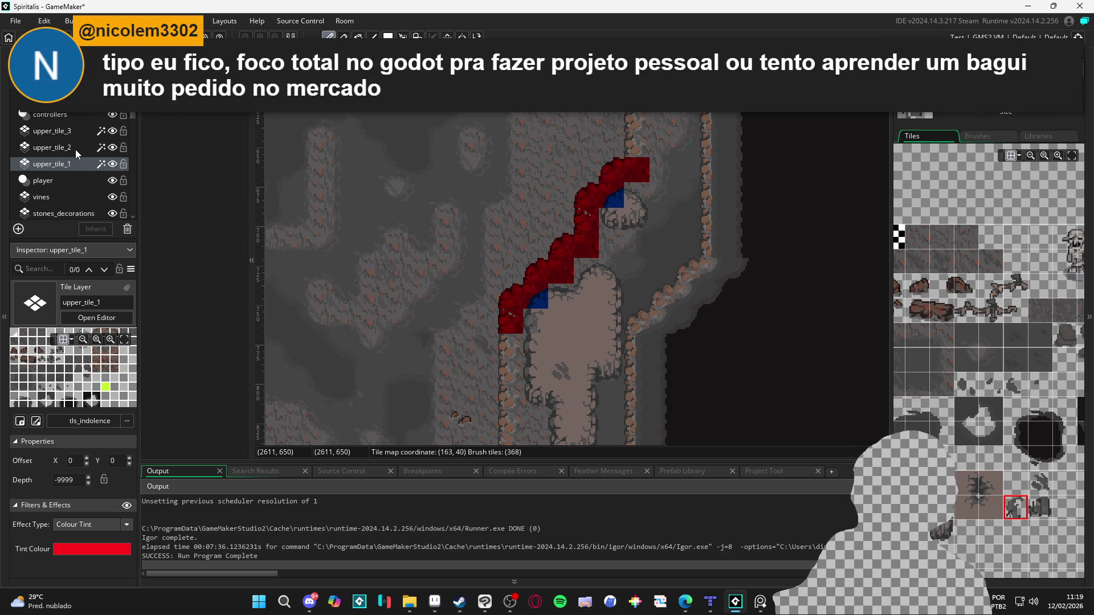
pyautogui.click(75, 149)
pyautogui.click(103, 165)
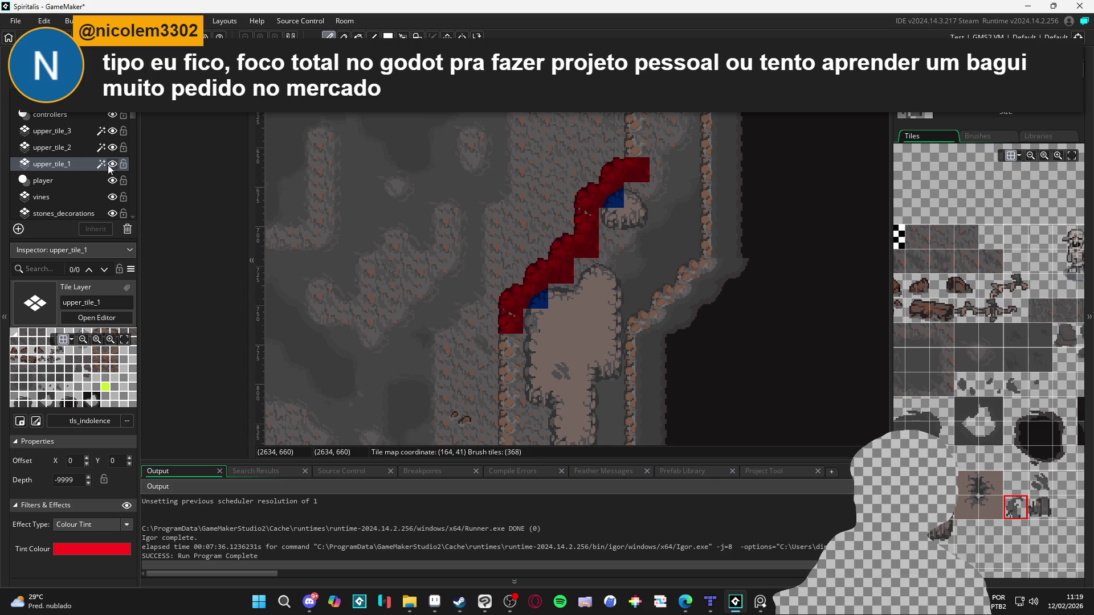
pyautogui.click(62, 163)
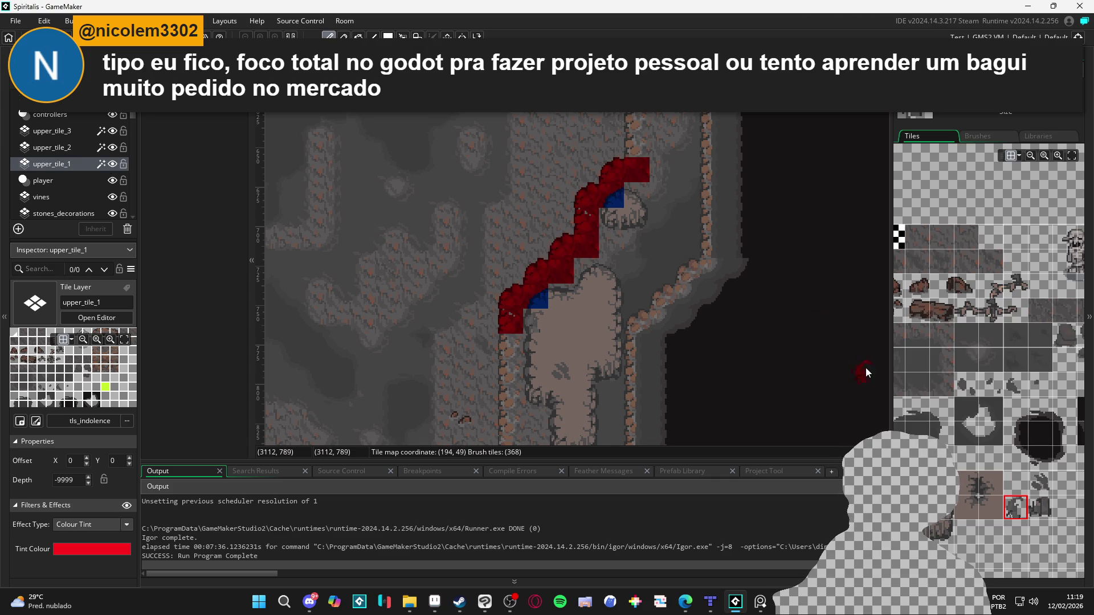
pyautogui.scroll(-5, 1033, 473)
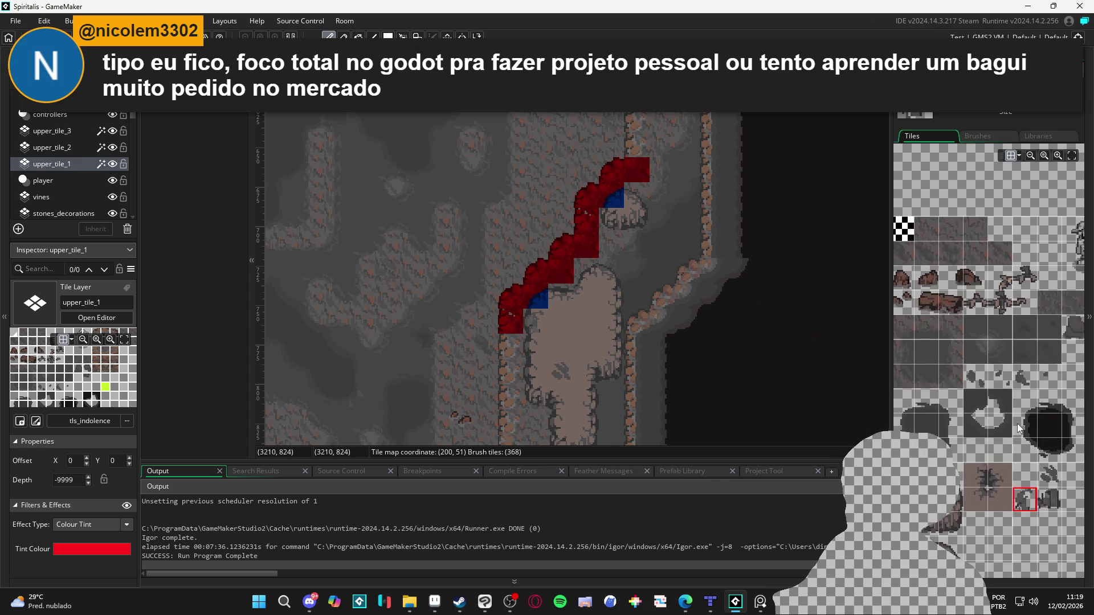
pyautogui.click(1008, 273)
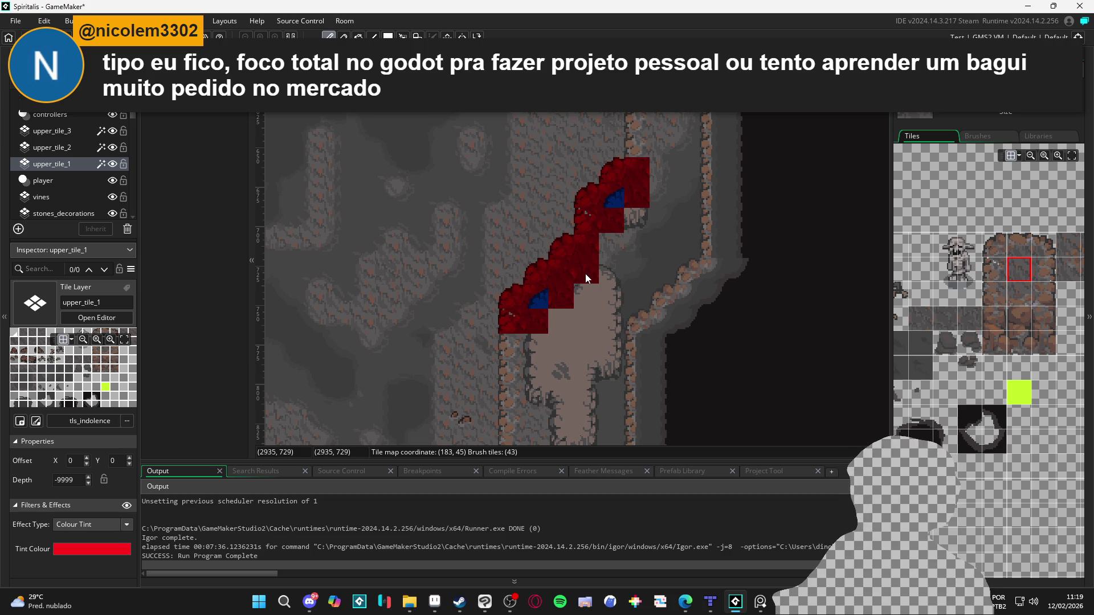
# Step: Paint a red rock-edge block jutting right from the diagonal slope on the cave ledge
pyautogui.scroll(2, 1002, 337)
pyautogui.hscroll(-5, 968, 333)
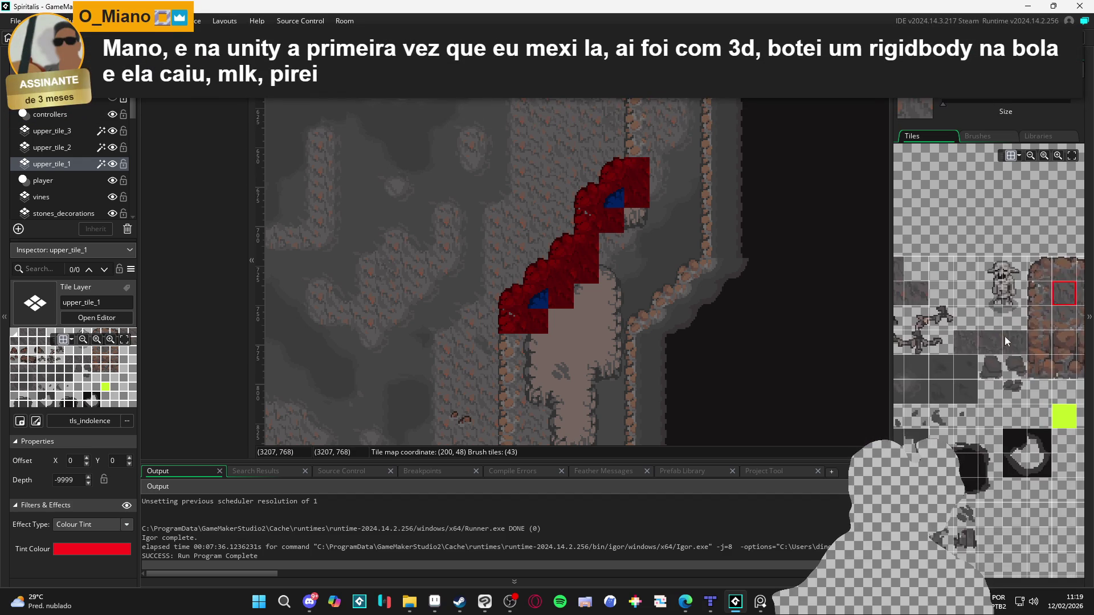
pyautogui.hscroll(-2, 1011, 370)
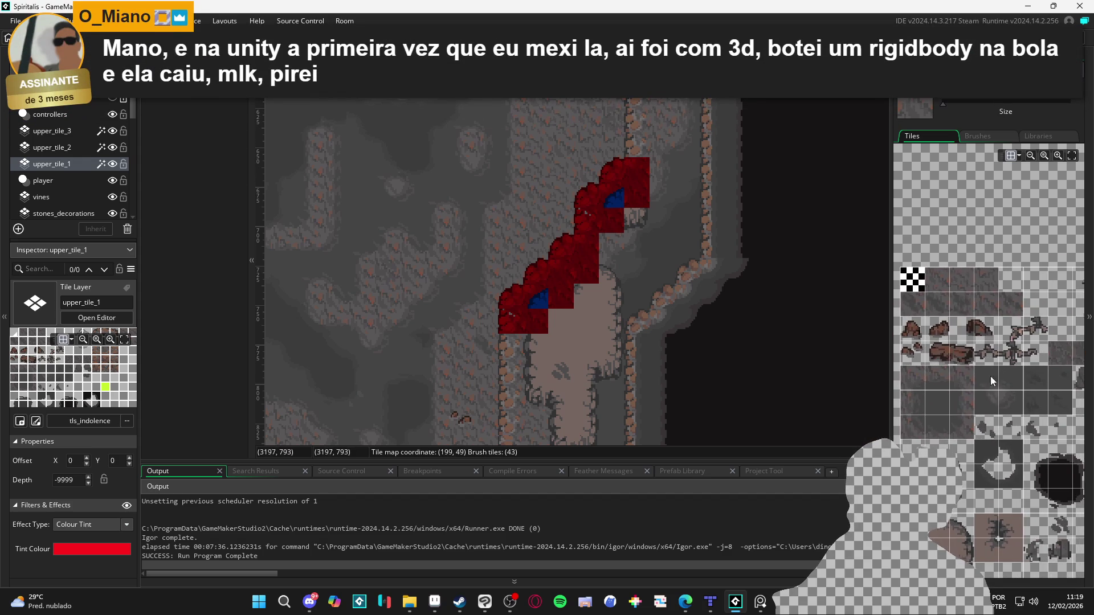
pyautogui.click(914, 380)
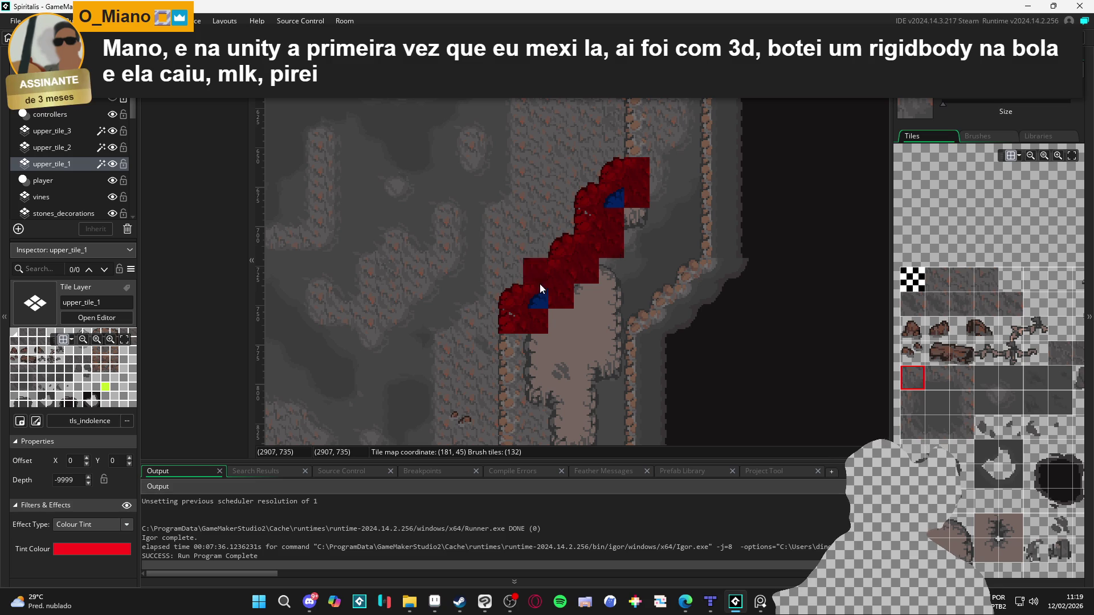
pyautogui.click(1008, 401)
pyautogui.click(631, 235)
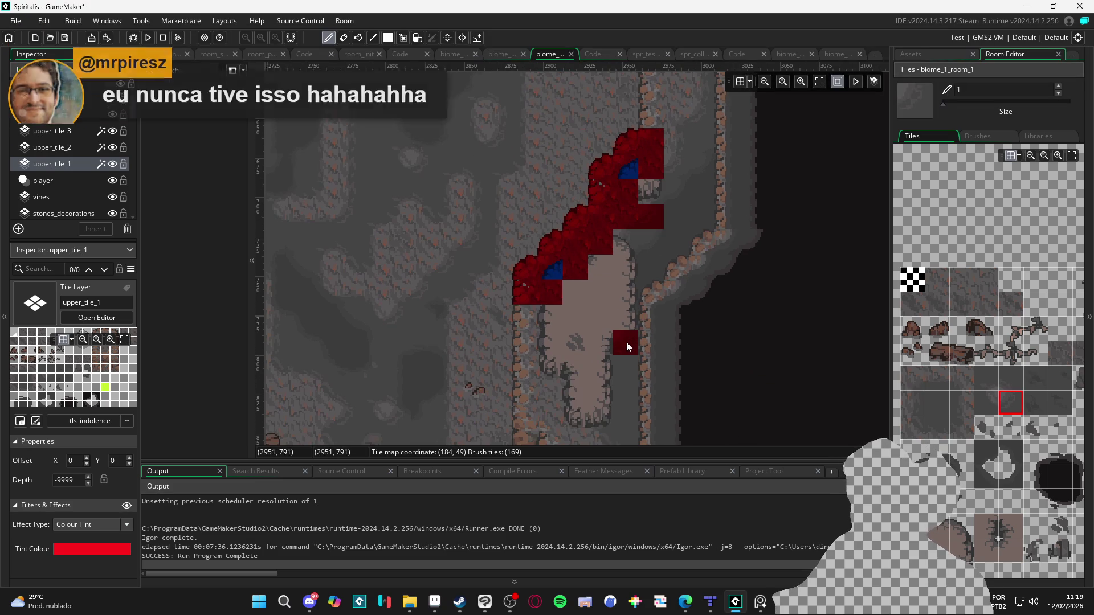
pyautogui.moveTo(632, 306); pyautogui.dragTo(623, 370)
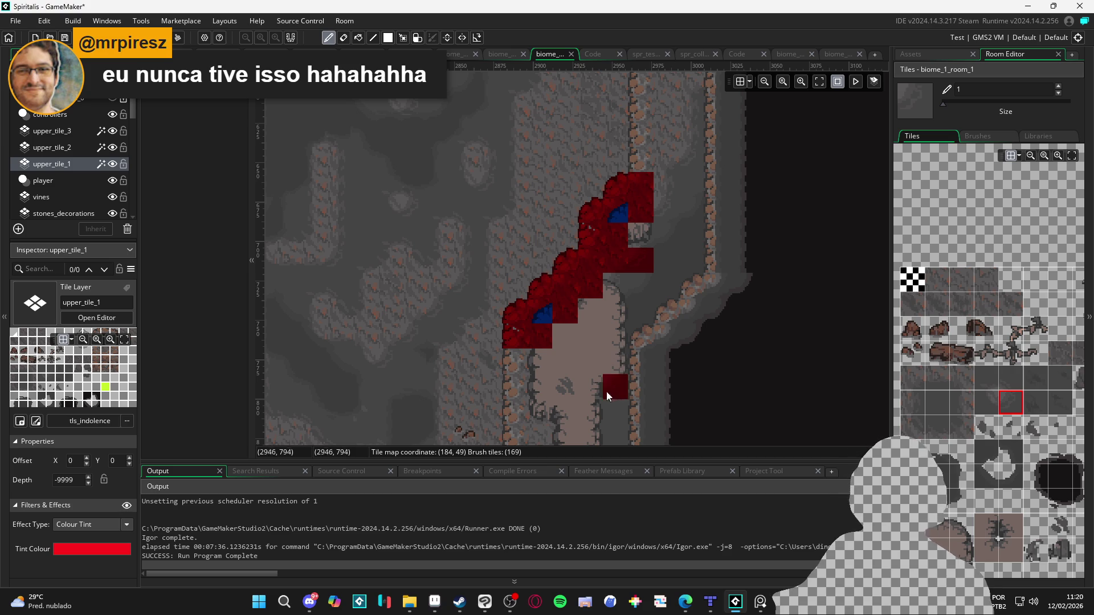
pyautogui.click(73, 148)
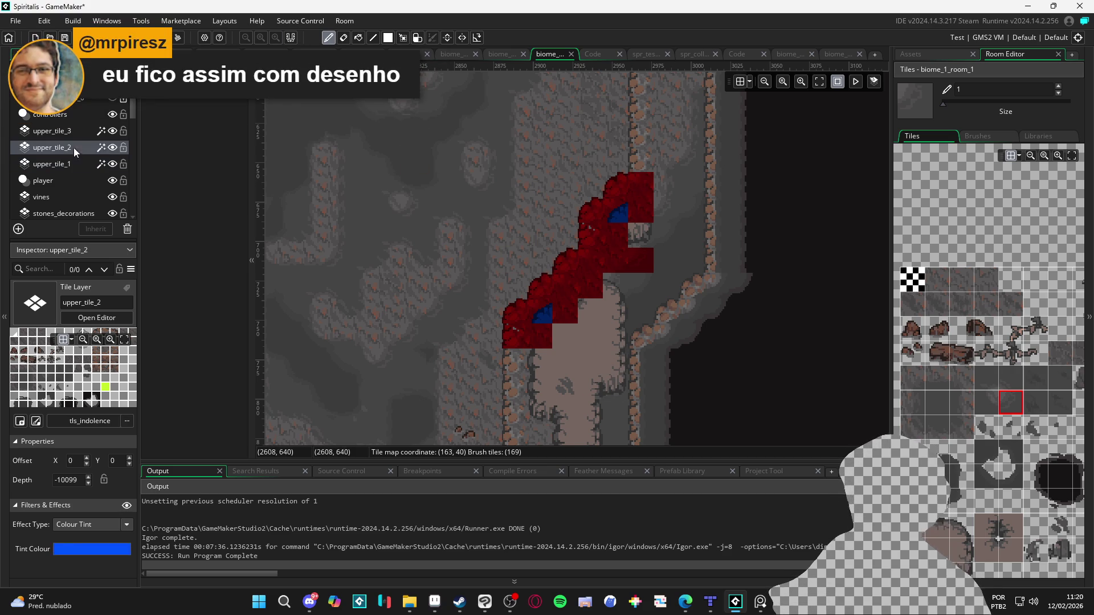
# Step: Hide upper_tile_1 and paint blue dome tiles over the upper mound, filling its gap
pyautogui.click(113, 164)
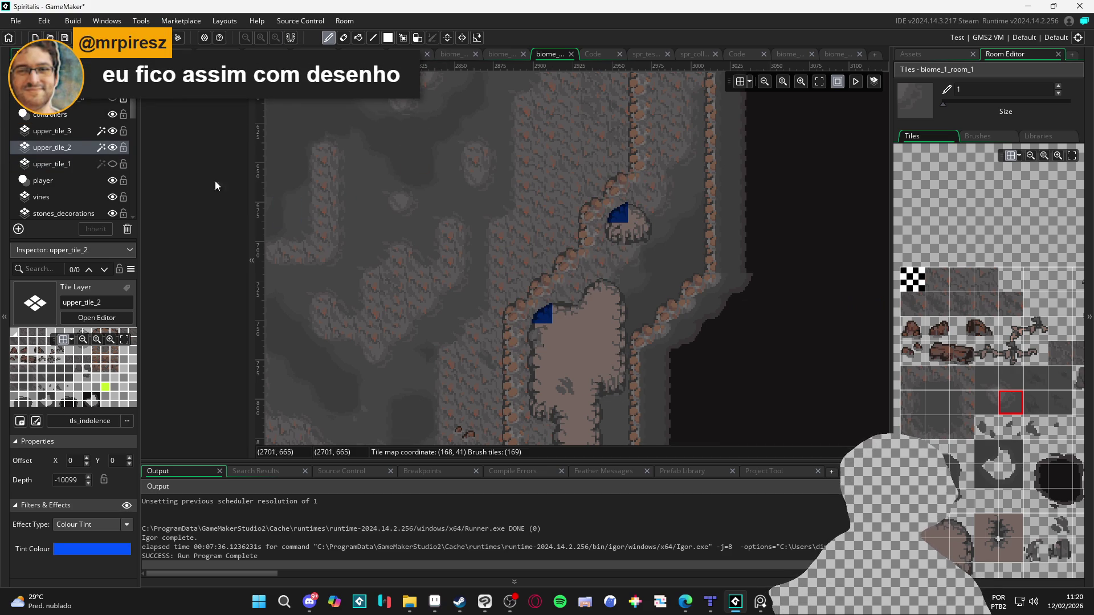
pyautogui.click(937, 526)
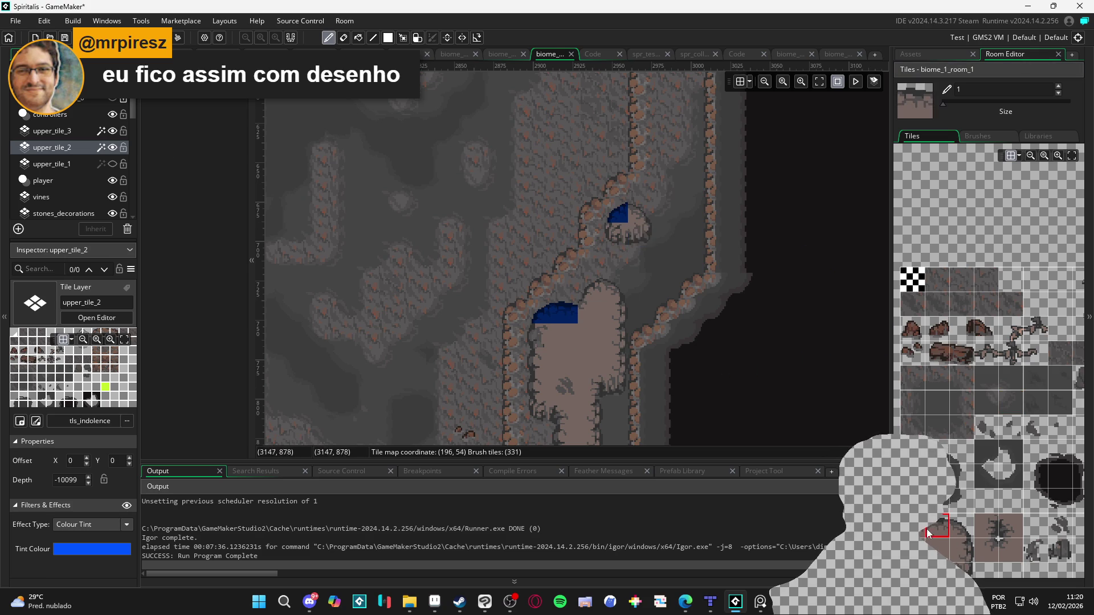
pyautogui.click(962, 526)
pyautogui.click(650, 216)
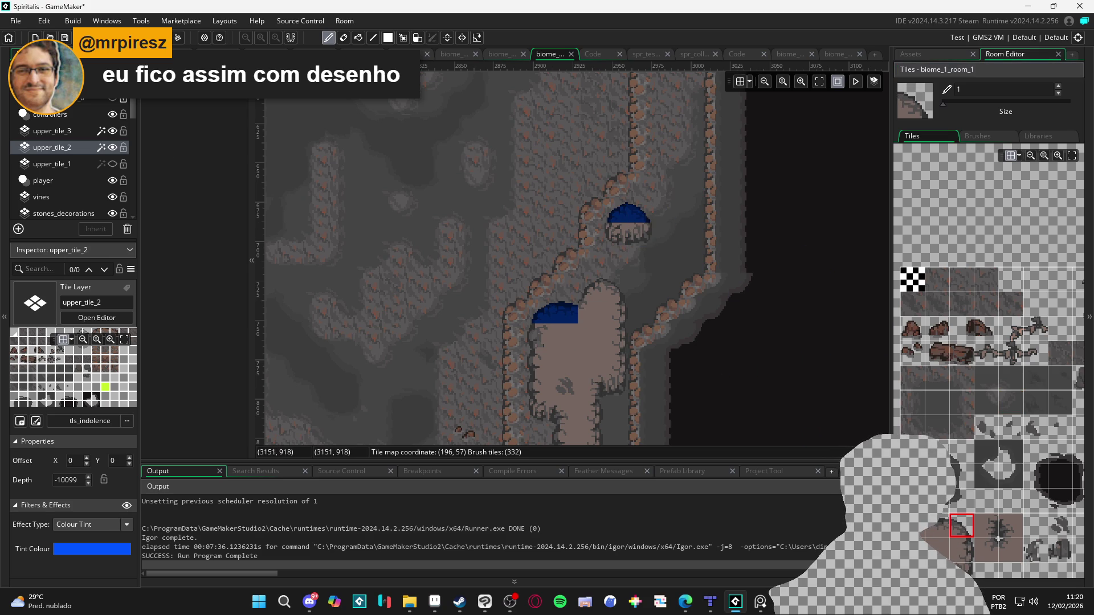
pyautogui.click(962, 572)
pyautogui.click(608, 226)
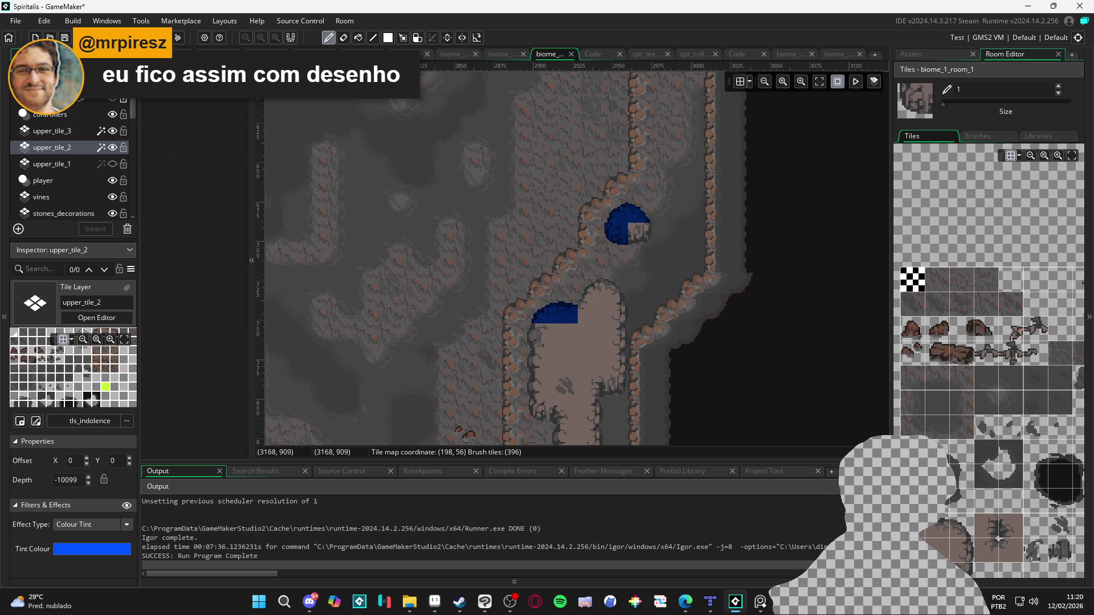
pyautogui.click(962, 572)
pyautogui.click(640, 237)
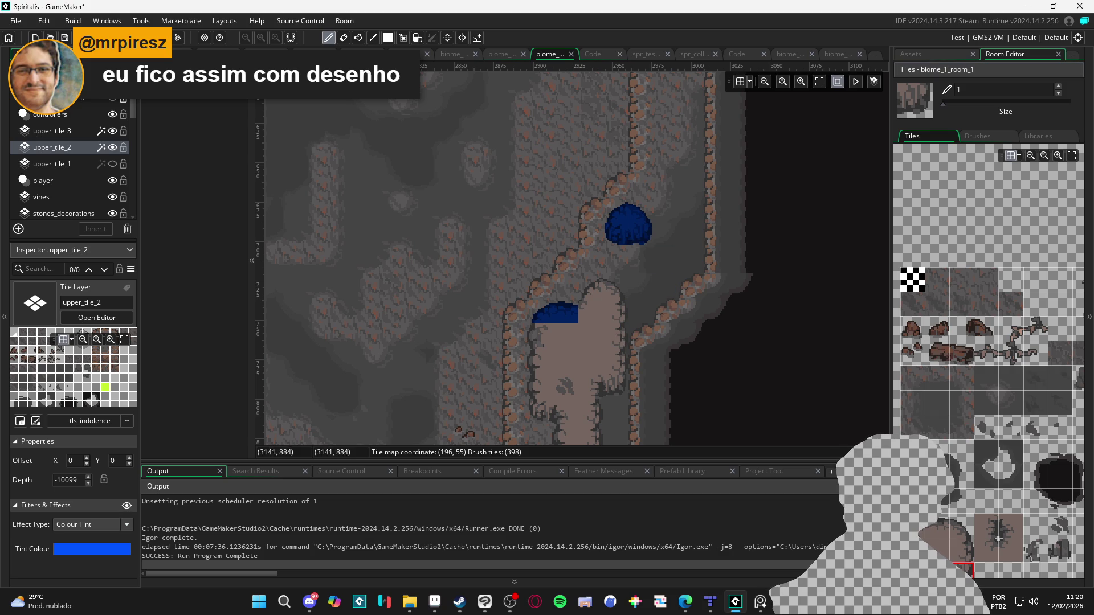
pyautogui.click(914, 530)
# Step: Paint blue dome tiles over the lower mound, completing its right half
pyautogui.click(594, 288)
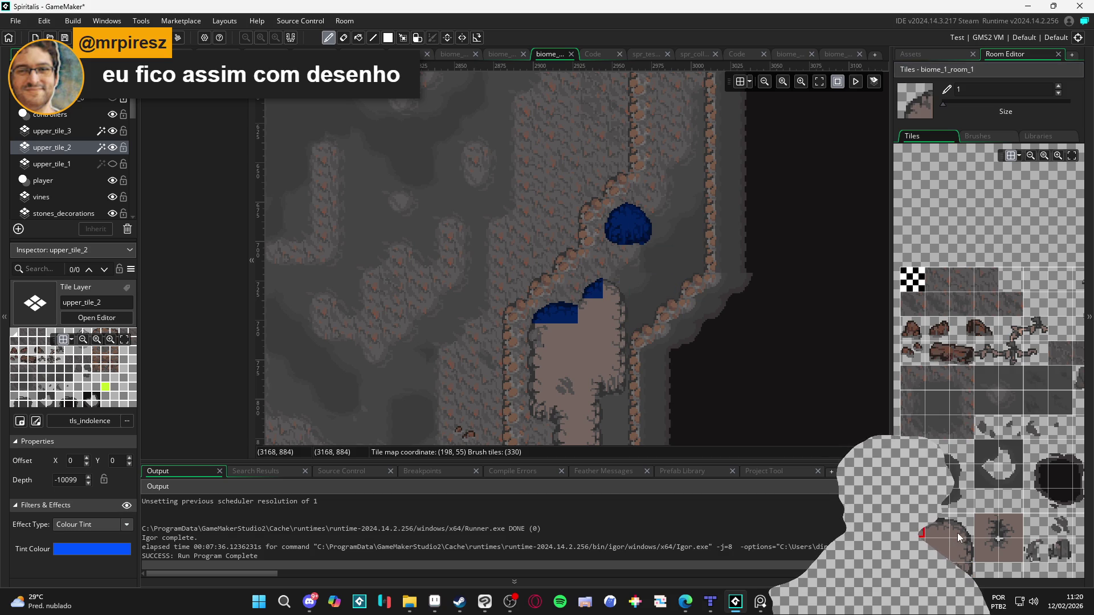
pyautogui.click(962, 526)
pyautogui.click(612, 294)
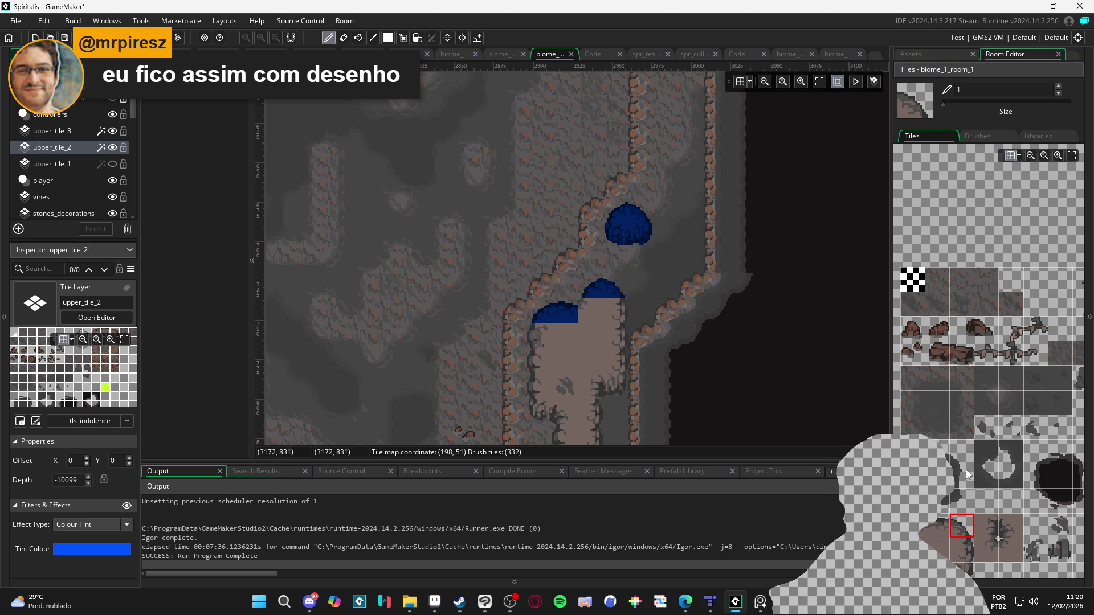
pyautogui.click(1007, 553)
pyautogui.click(590, 296)
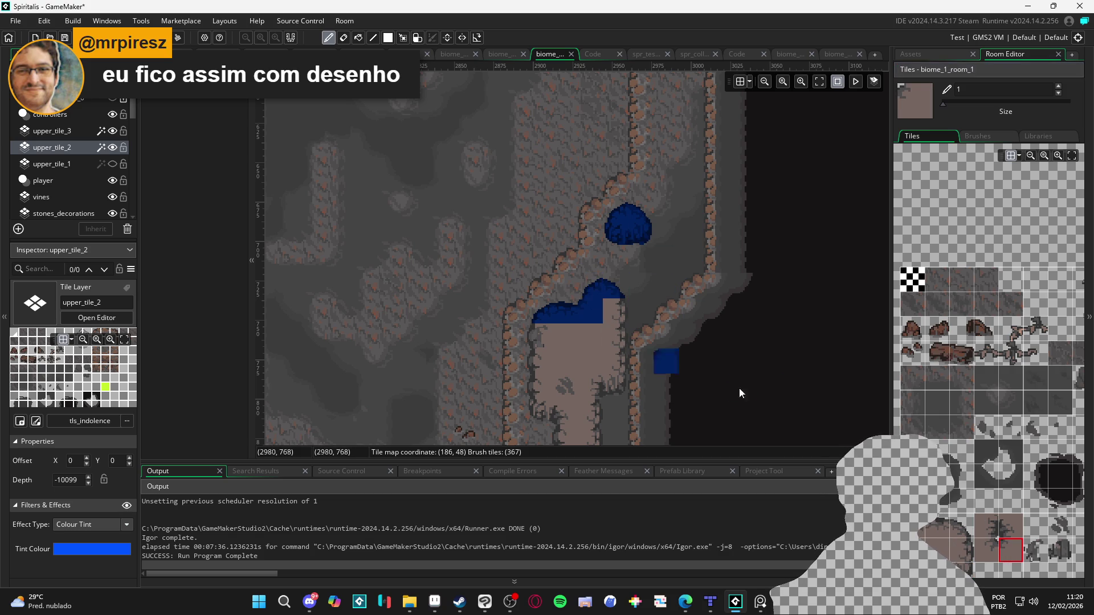
pyautogui.click(961, 550)
# Step: Fill blue tiles below and left of the lower dome and beside the brown square
pyautogui.click(556, 343)
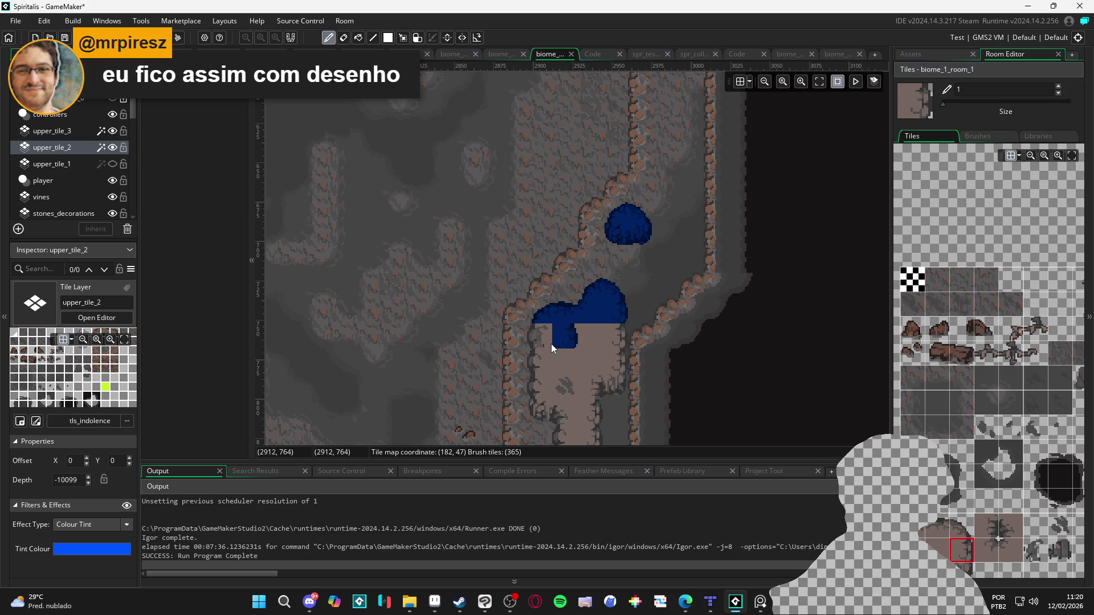
pyautogui.click(912, 549)
pyautogui.click(542, 332)
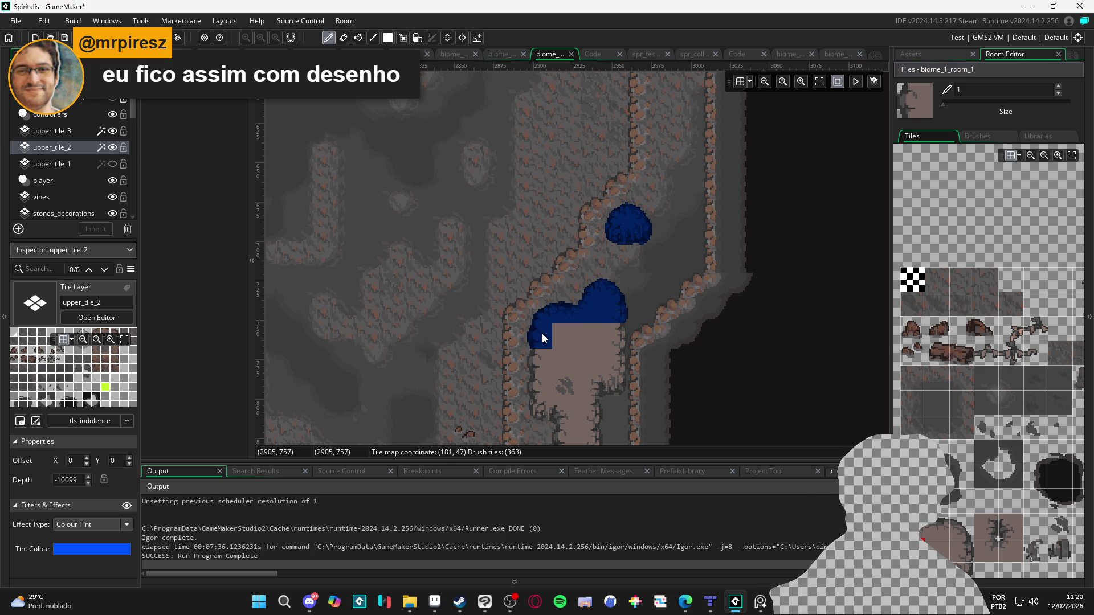
pyautogui.click(937, 549)
pyautogui.click(556, 343)
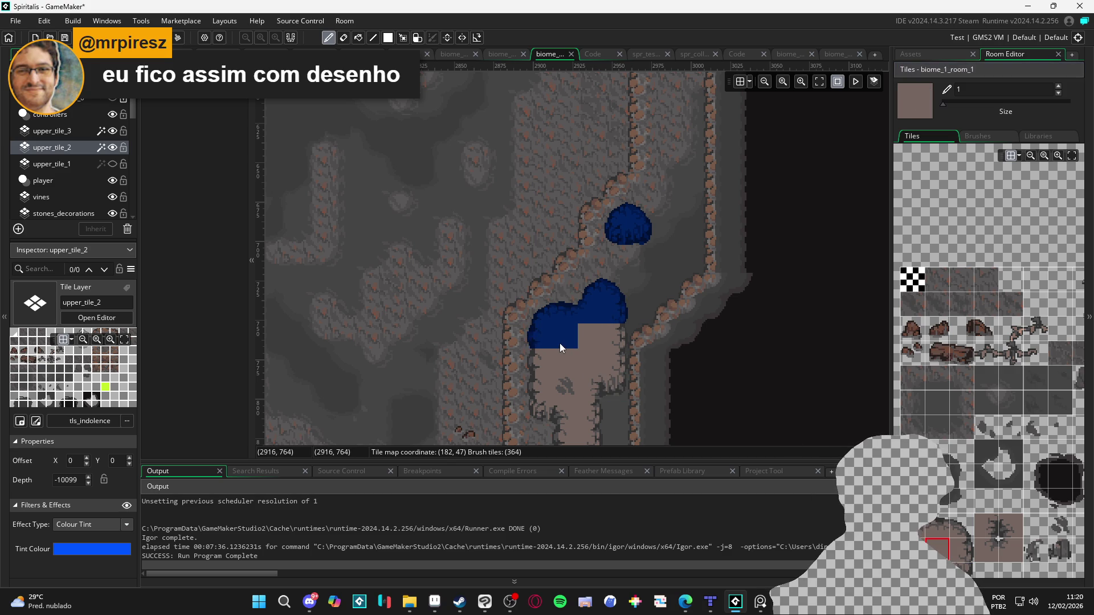
pyautogui.click(949, 548)
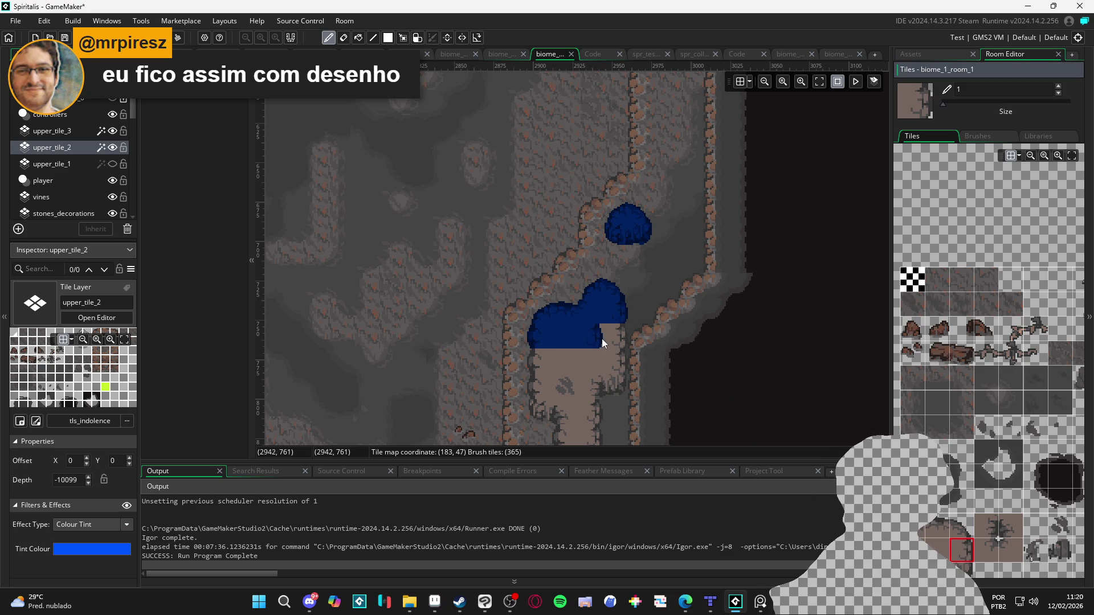
pyautogui.click(611, 341)
pyautogui.click(937, 549)
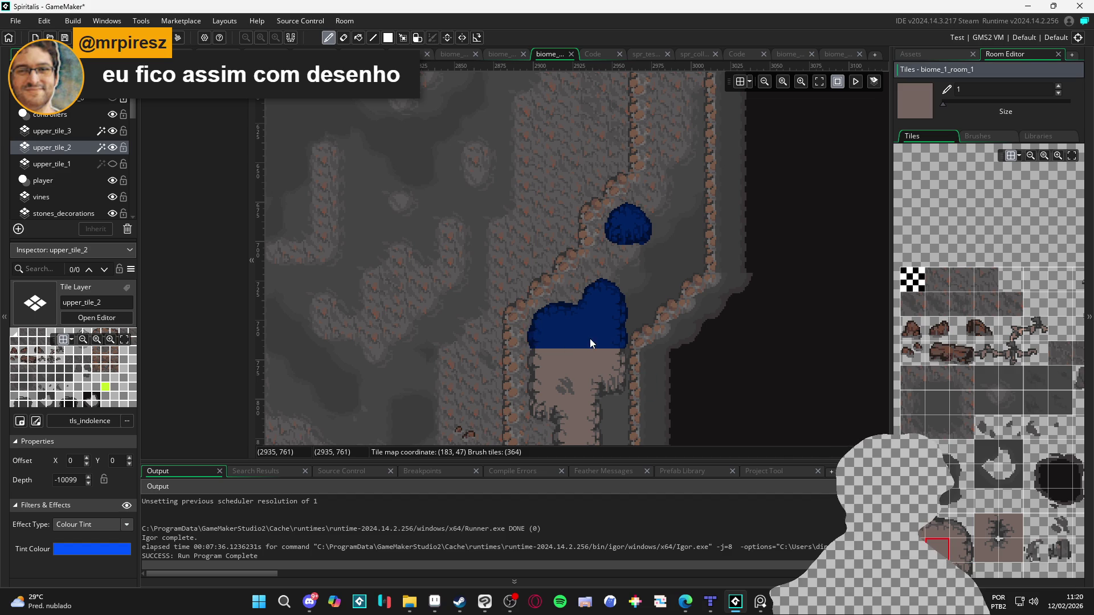
# Step: Show the red upper_tile_1 layer again and reframe the view
pyautogui.click(112, 164)
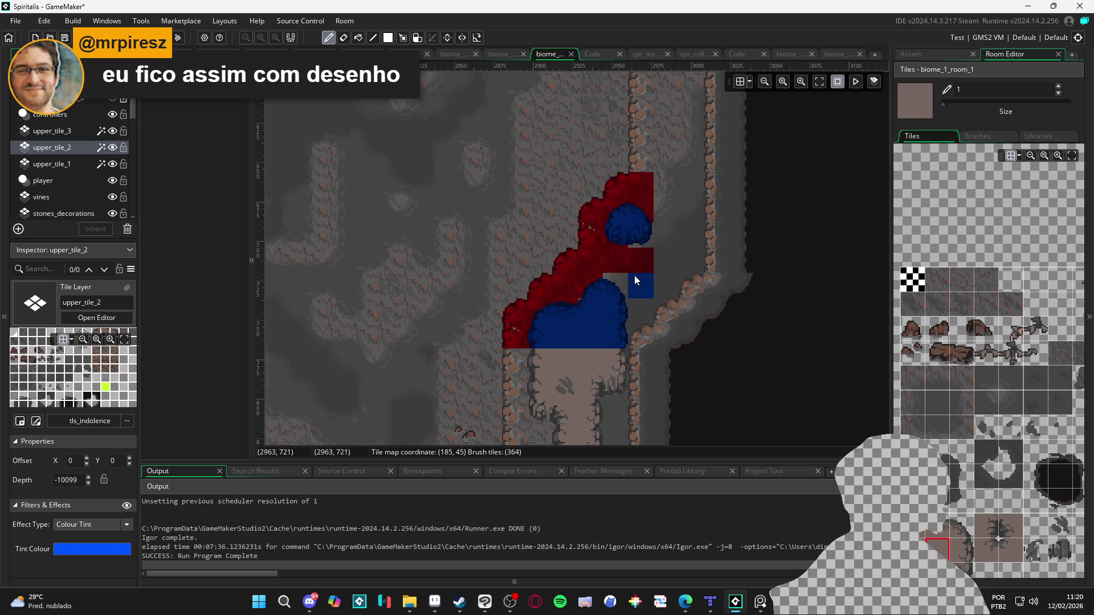
pyautogui.scroll(-4, 634, 275)
pyautogui.hscroll(-3, 537, 273)
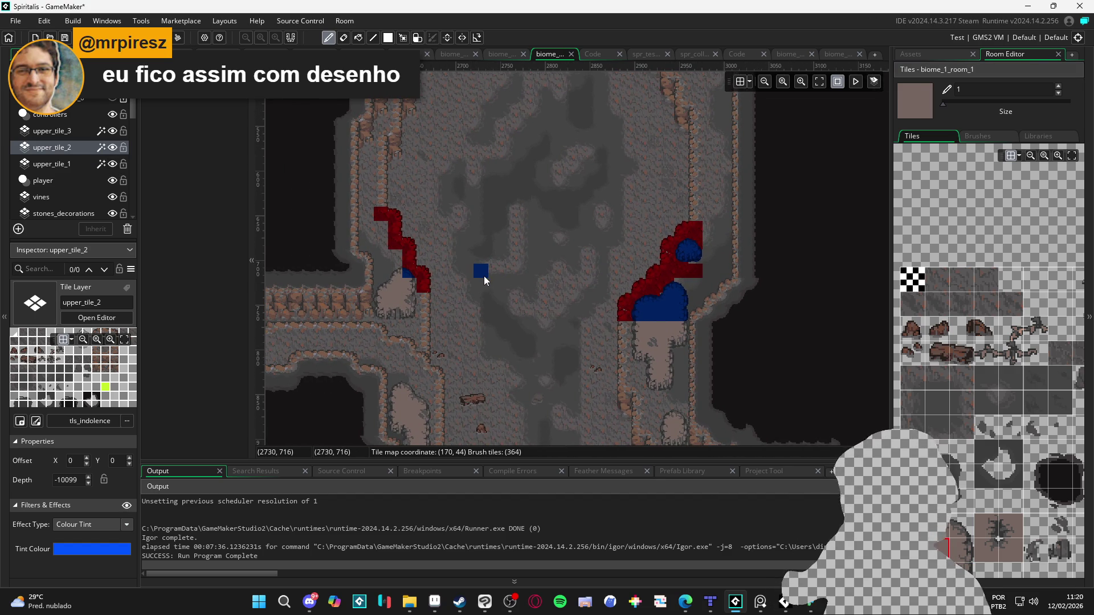
pyautogui.scroll(3, 422, 271)
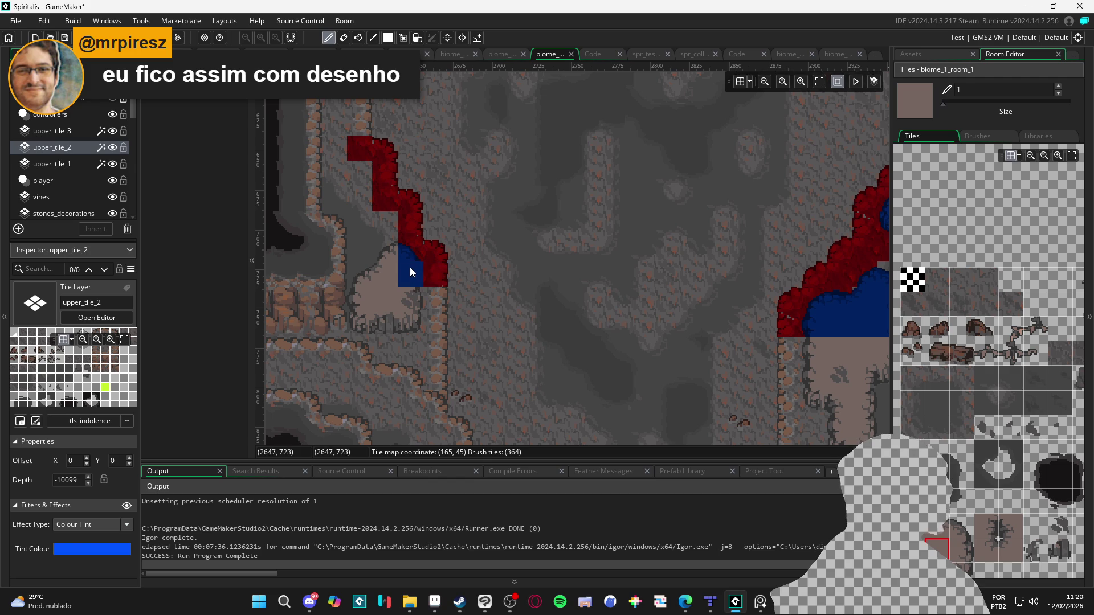
# Step: On upper_tile_1, paint a run of red rock tiles below the red block
pyautogui.click(79, 164)
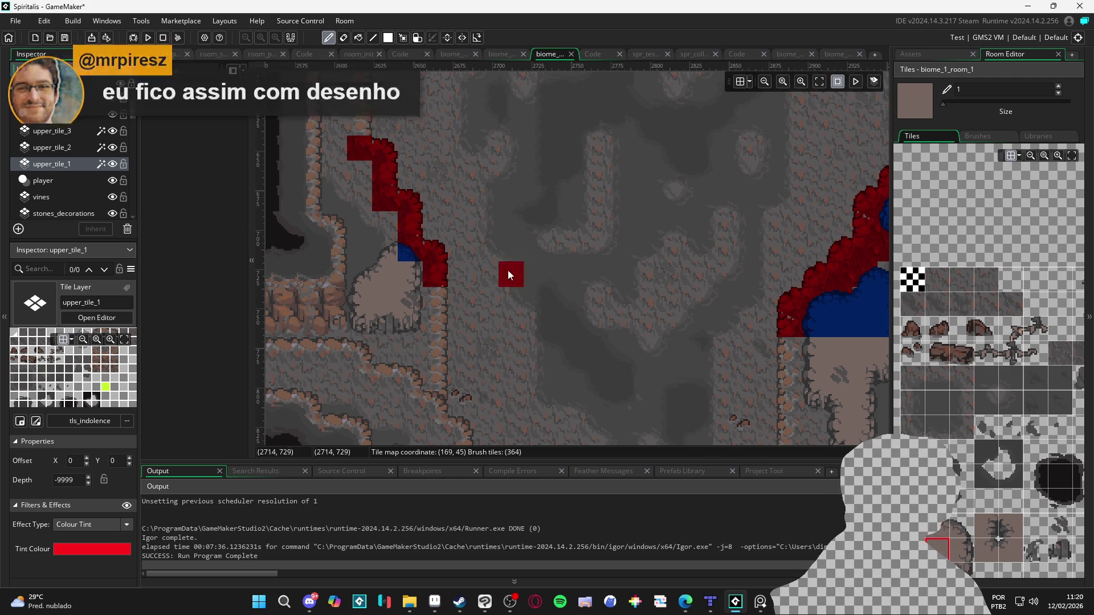
pyautogui.scroll(-1, 948, 434)
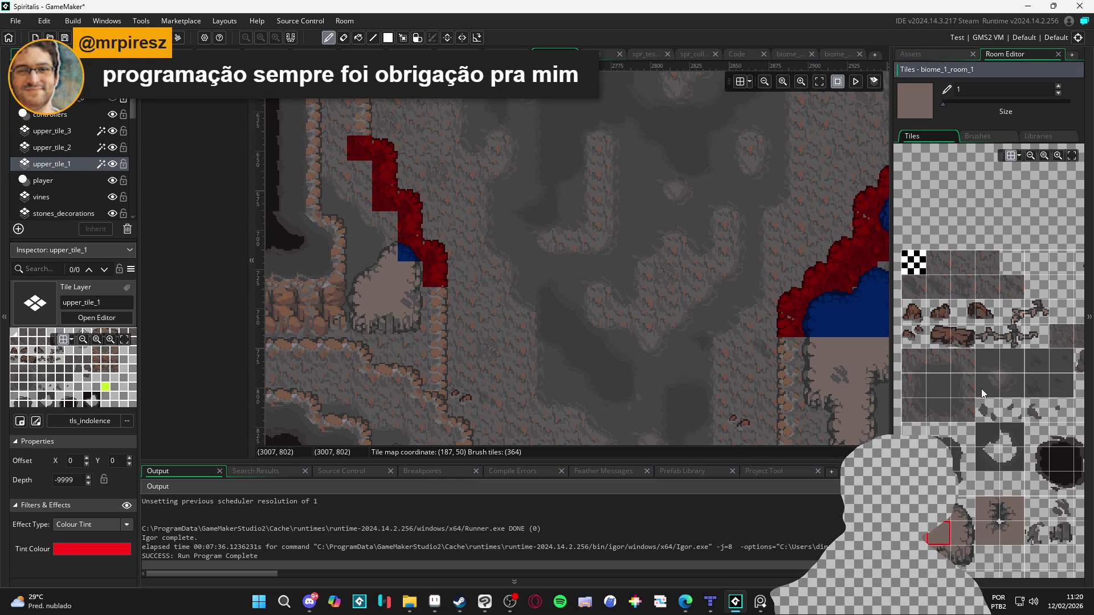
pyautogui.click(962, 263)
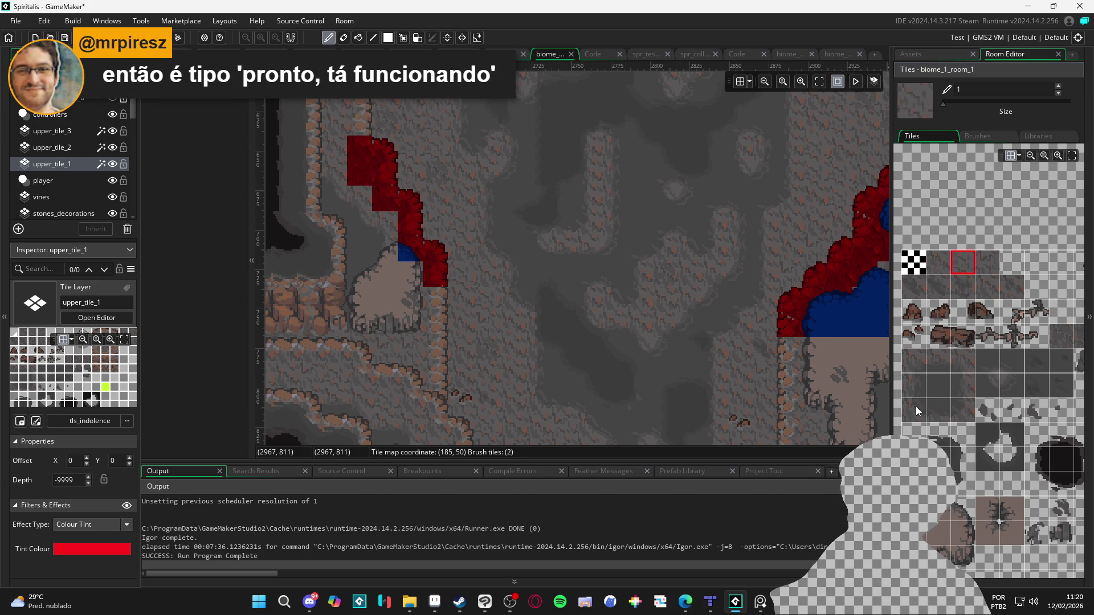
pyautogui.click(964, 355)
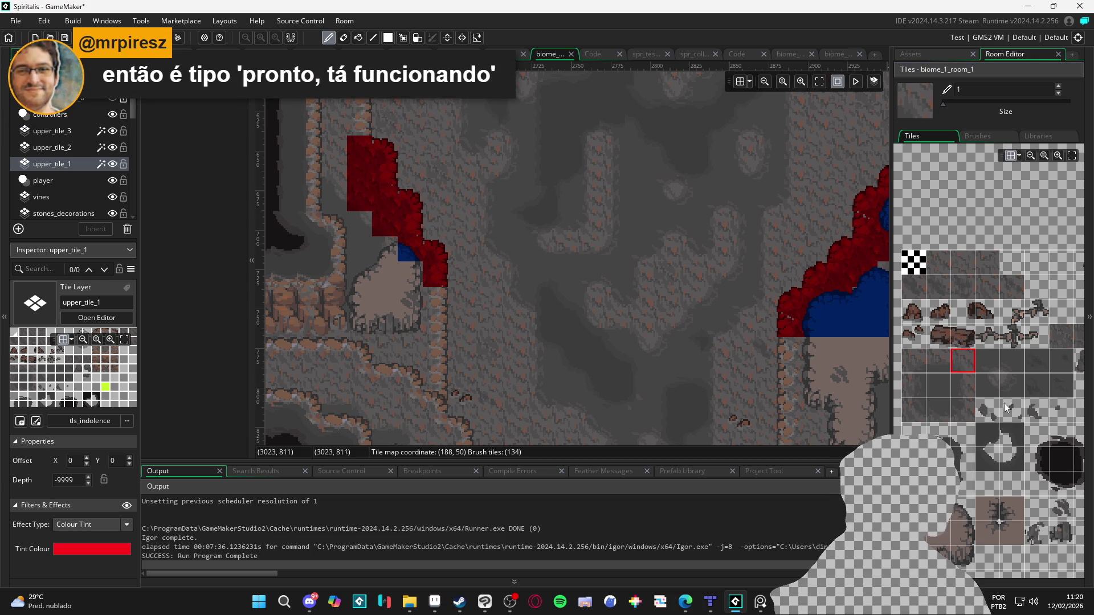
pyautogui.click(987, 385)
pyautogui.moveTo(354, 224); pyautogui.dragTo(360, 250)
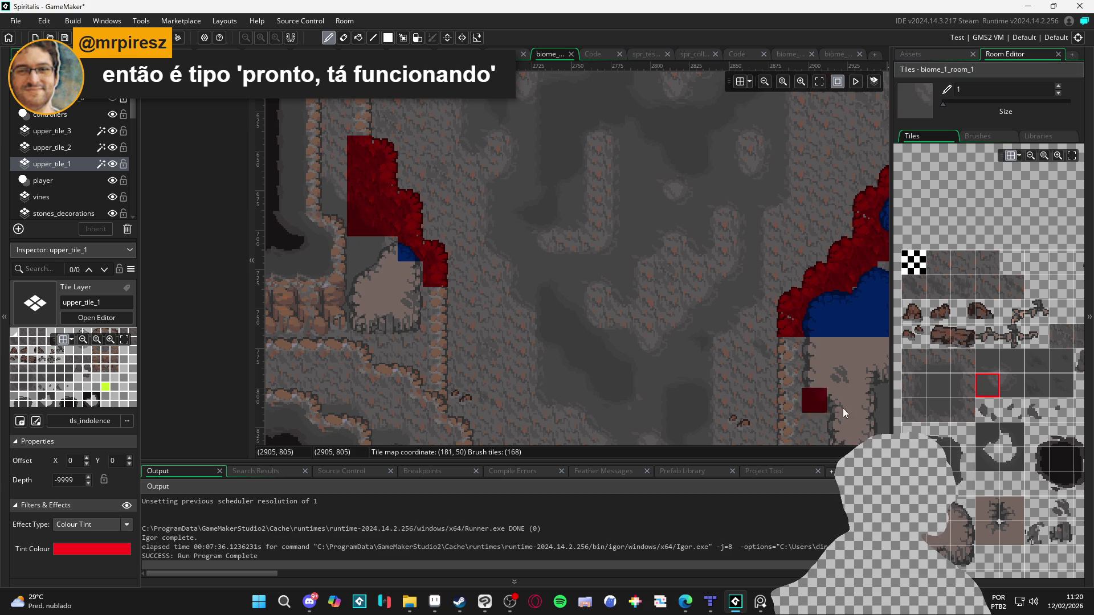
# Step: Pick a single tile, then hide upper_tile_1 so only the blue caps show
pyautogui.click(963, 386)
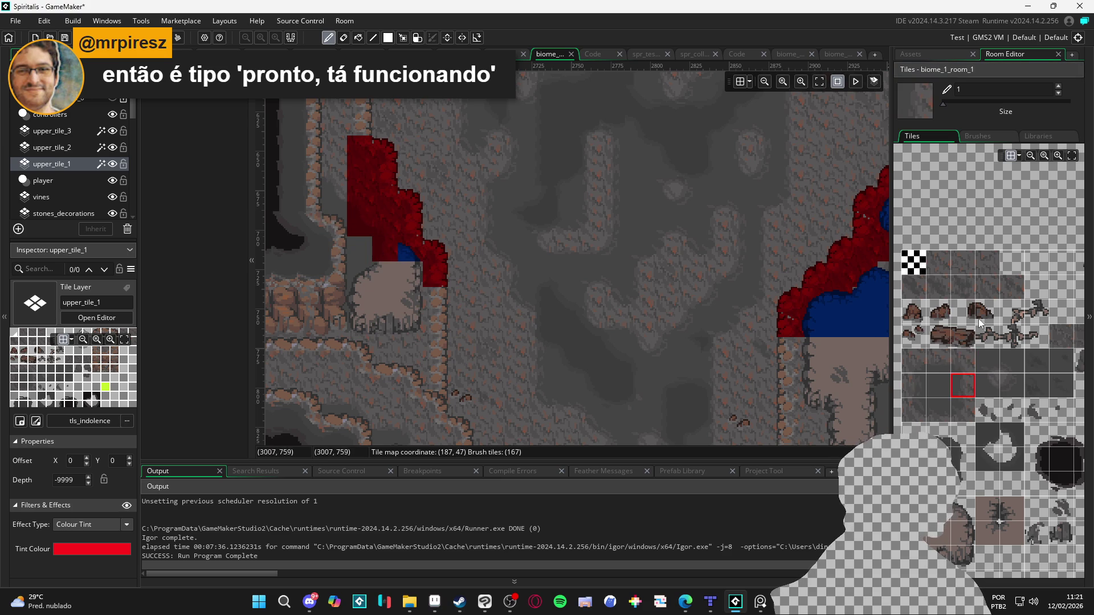
pyautogui.click(957, 263)
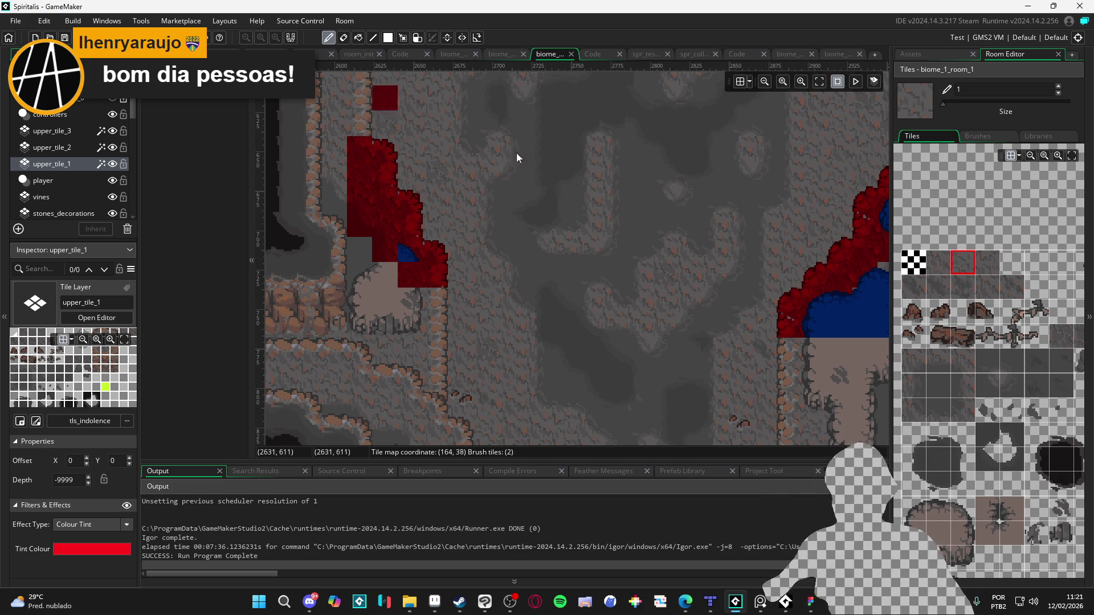
pyautogui.click(113, 164)
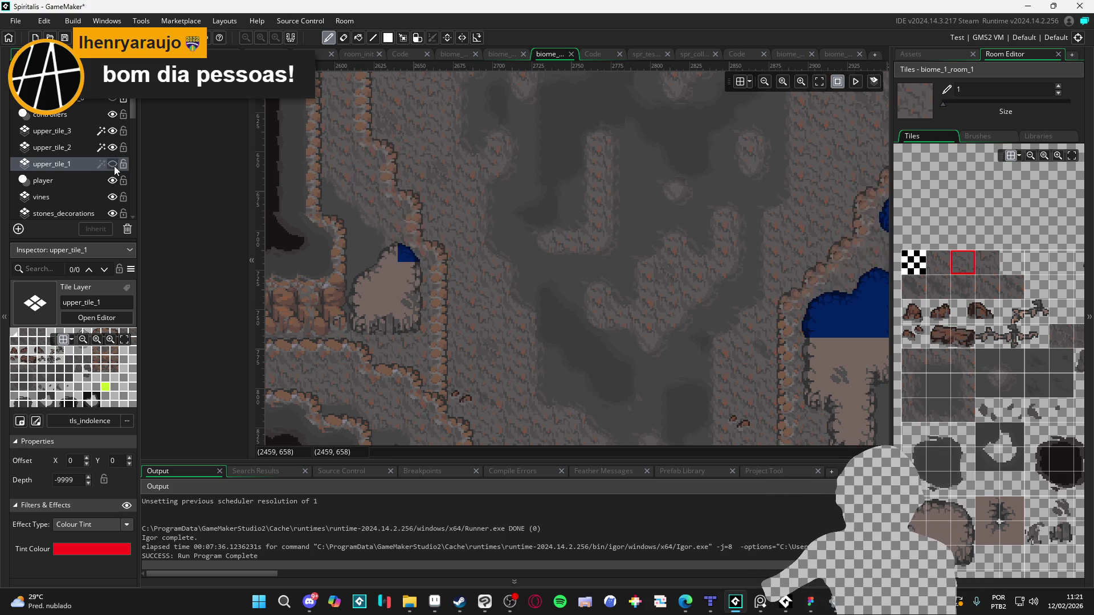
# Step: On upper_tile_2, extend the left blue cap with rounded rock-edge tiles and add one on the cave floor
pyautogui.click(64, 149)
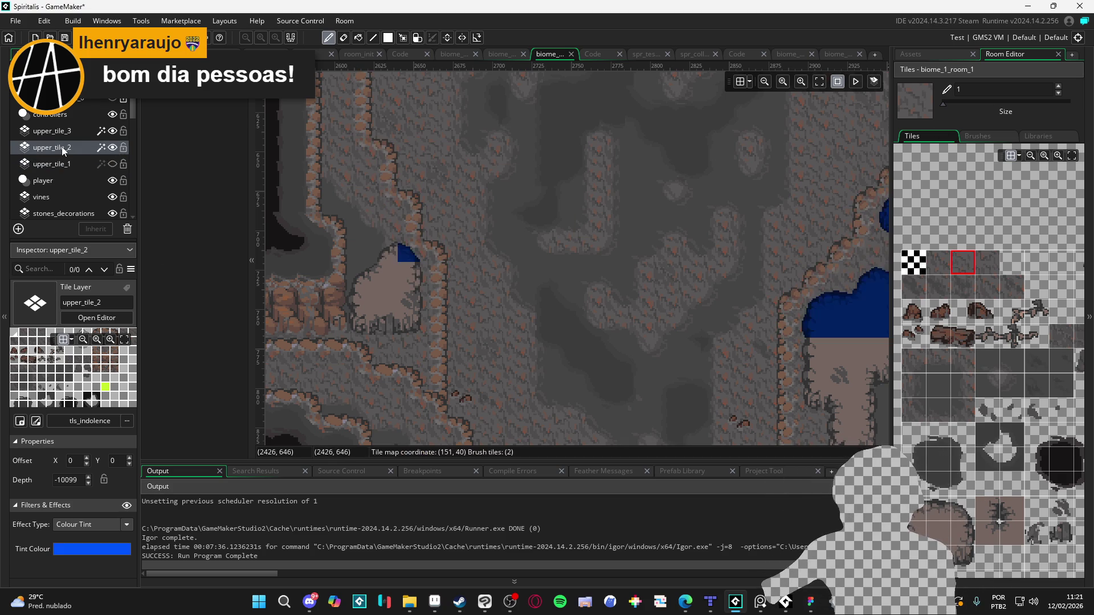
pyautogui.scroll(-3, 969, 359)
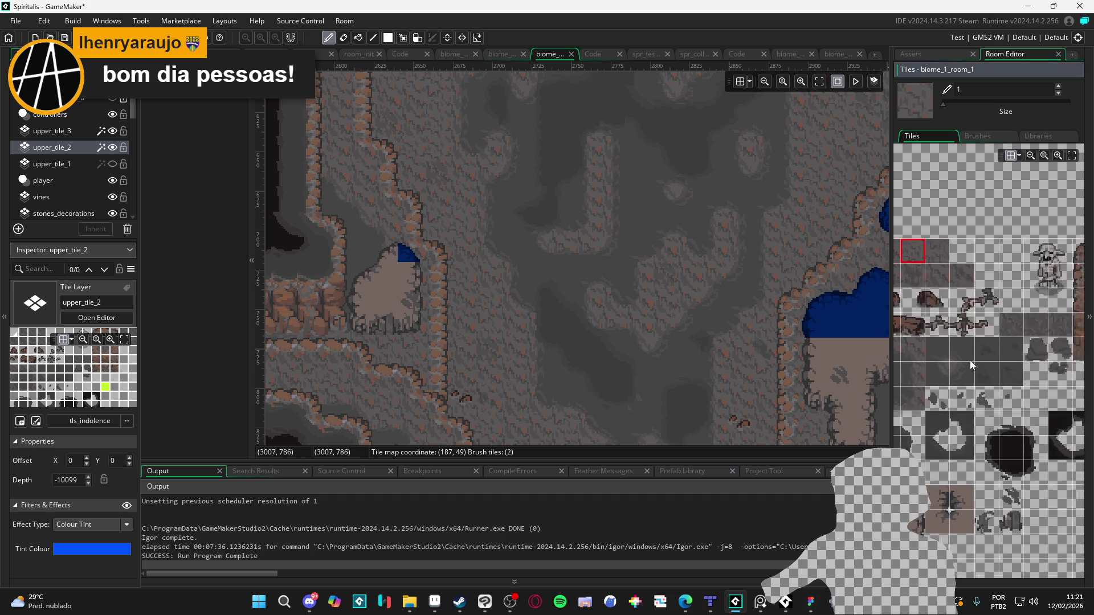
pyautogui.click(948, 425)
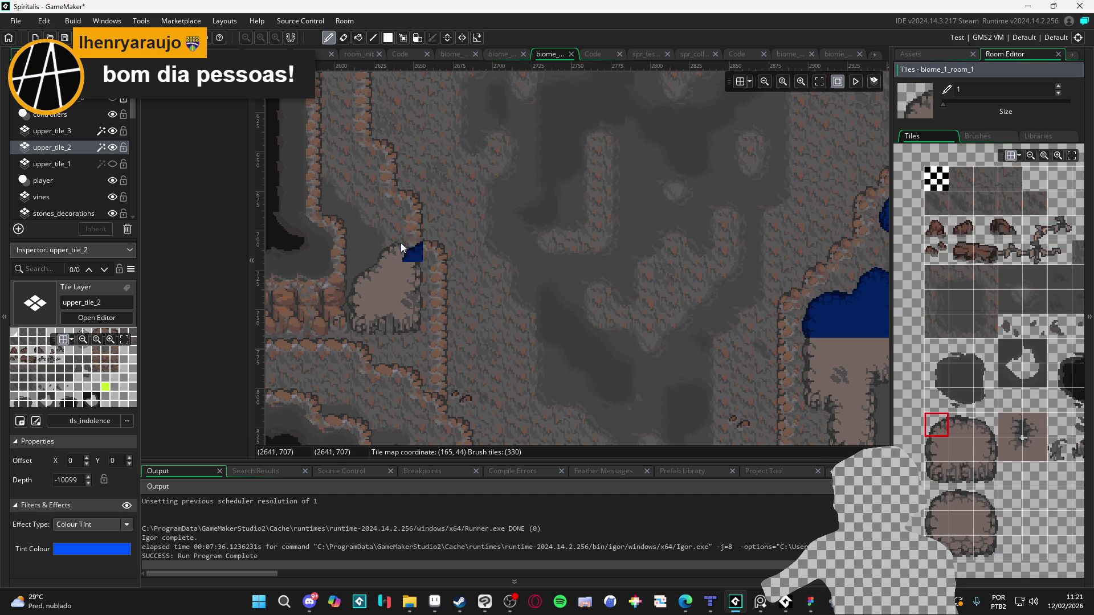
pyautogui.click(996, 454)
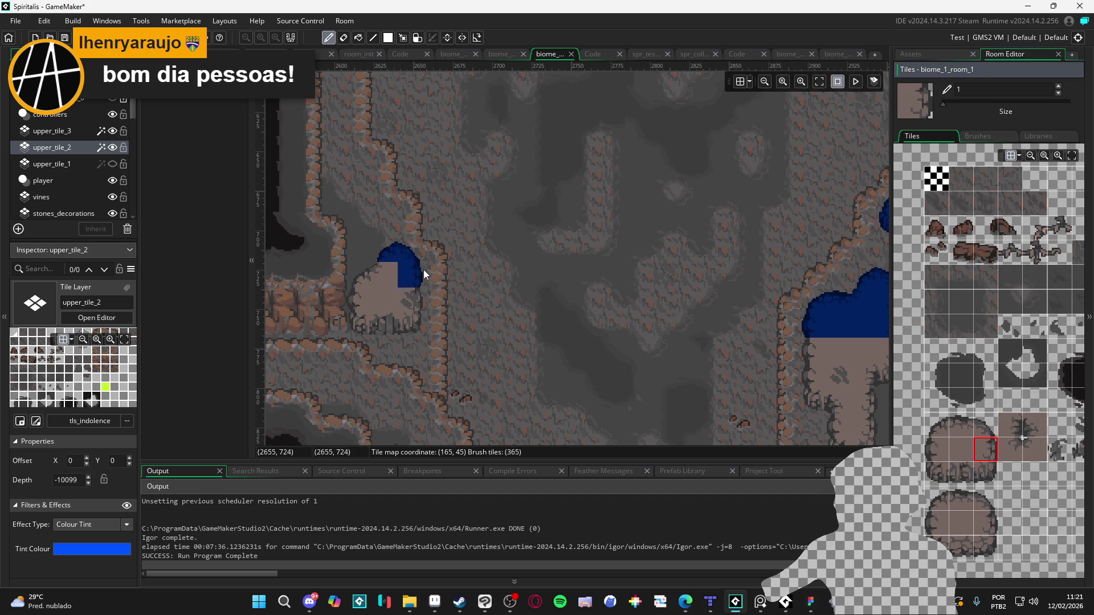
pyautogui.click(991, 473)
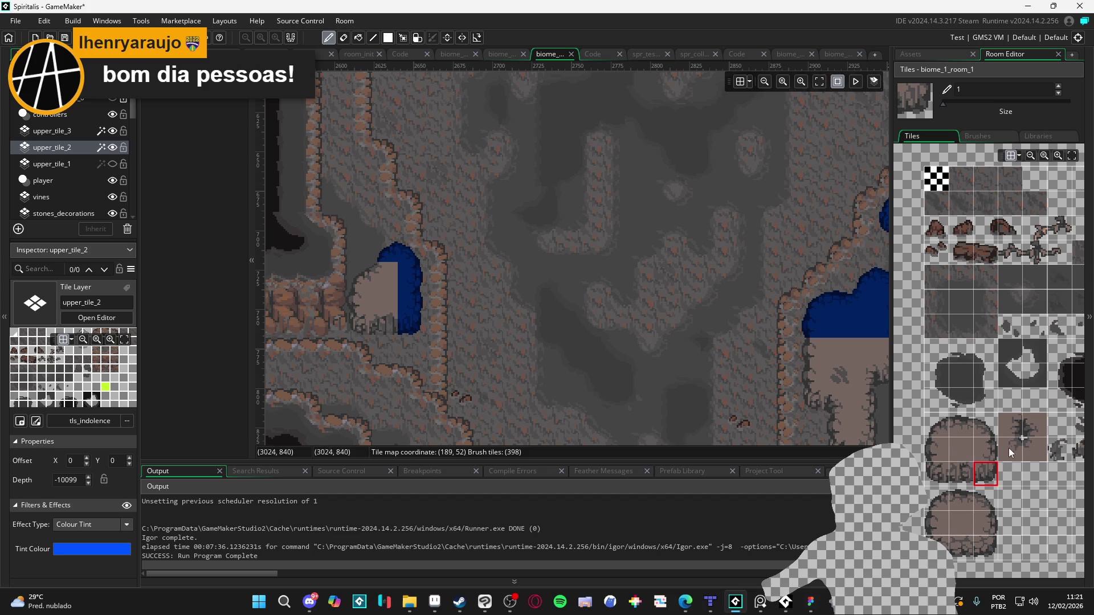
pyautogui.click(1041, 449)
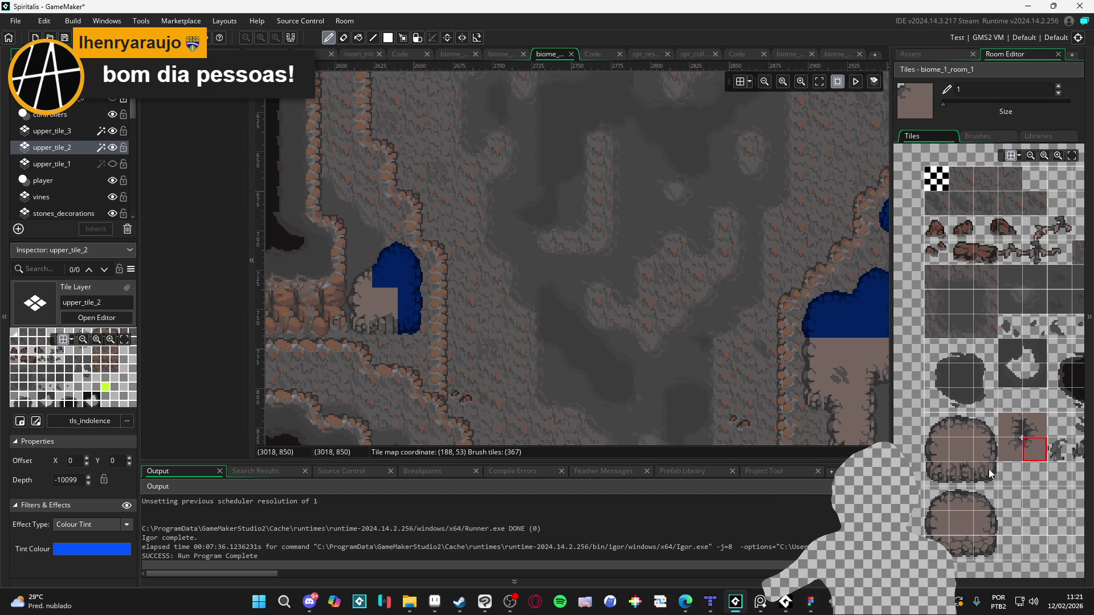
pyautogui.click(947, 424)
pyautogui.click(356, 280)
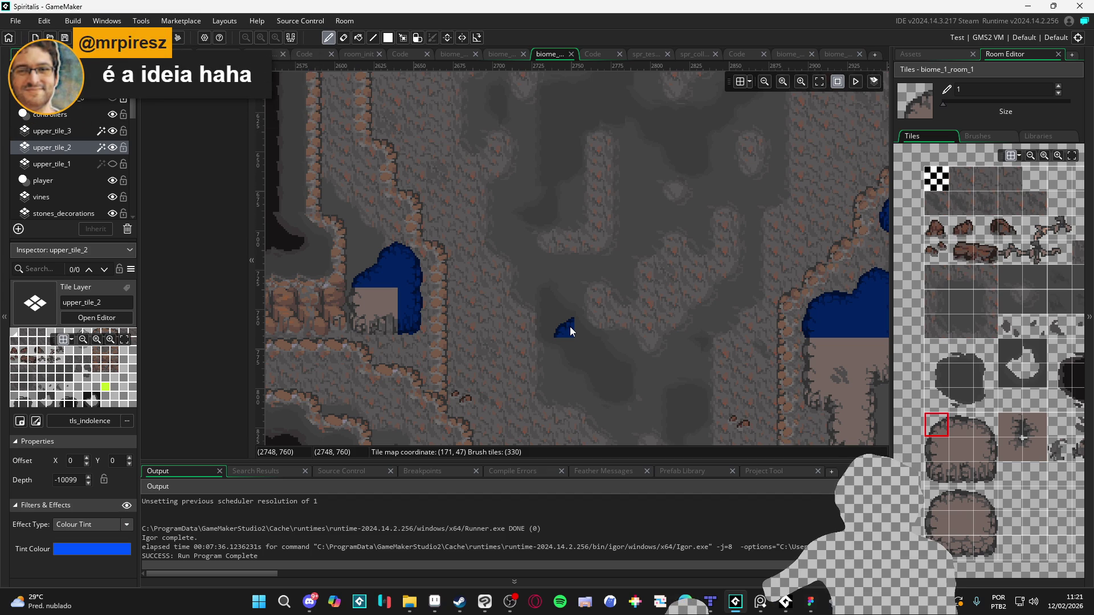
pyautogui.scroll(-2, 569, 326)
pyautogui.click(112, 164)
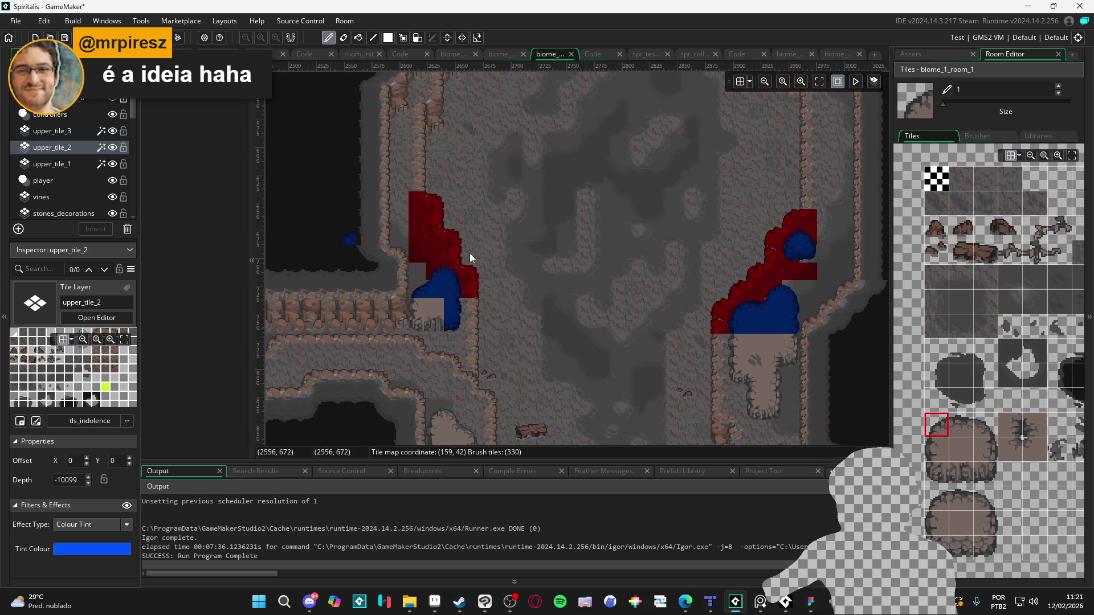
pyautogui.scroll(-1, 689, 289)
pyautogui.scroll(-1, 724, 278)
pyautogui.scroll(-1, 675, 239)
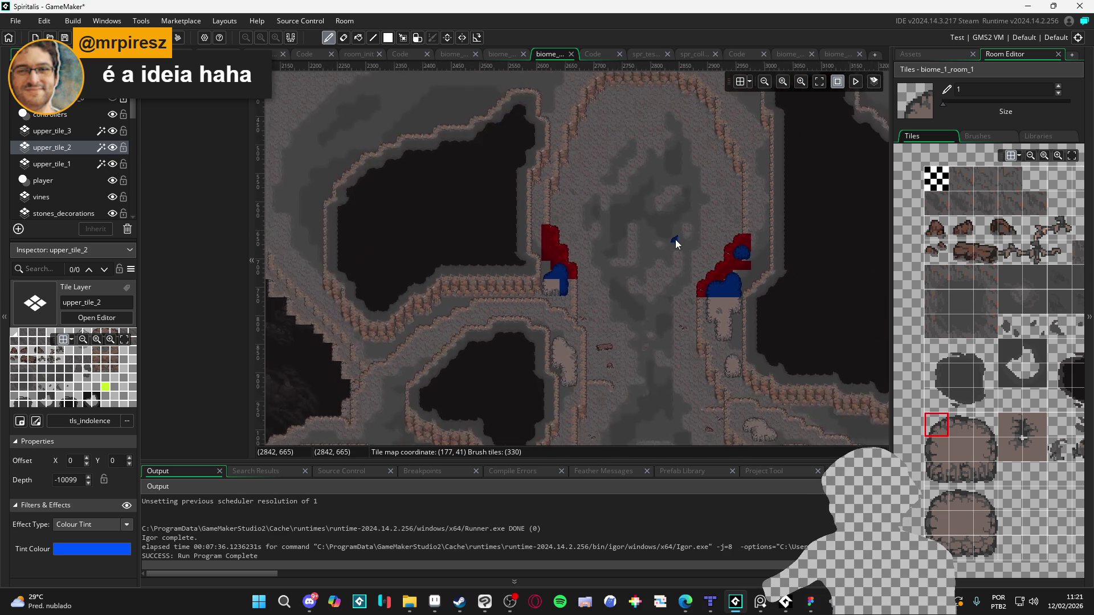
pyautogui.scroll(-5, 610, 295)
pyautogui.scroll(-5, 576, 195)
pyautogui.hscroll(-5, 503, 251)
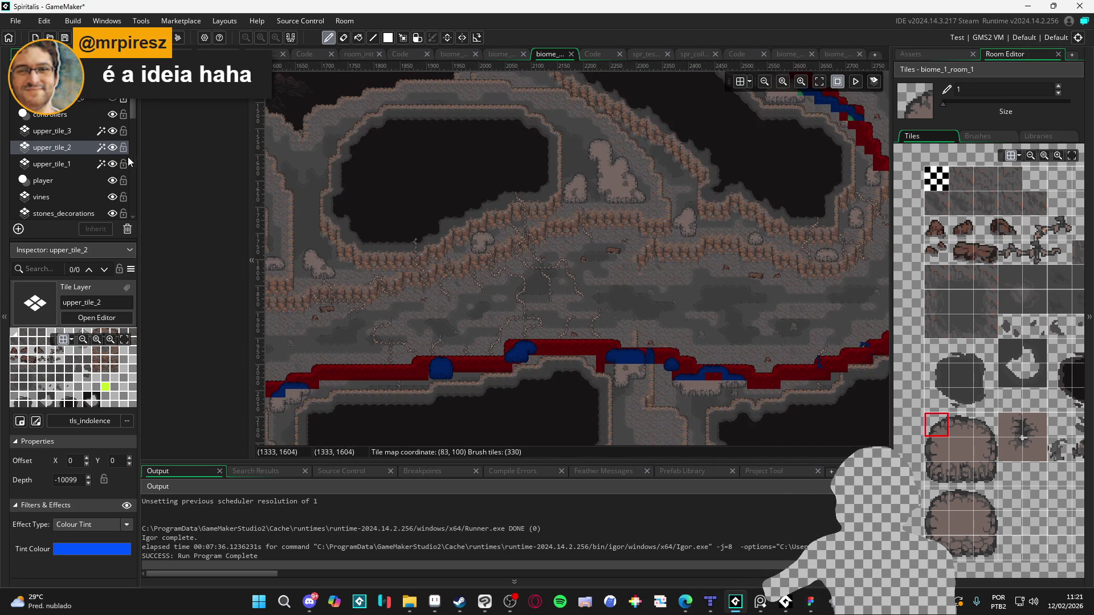
pyautogui.click(112, 99)
pyautogui.click(97, 103)
pyautogui.hscroll(6, 474, 333)
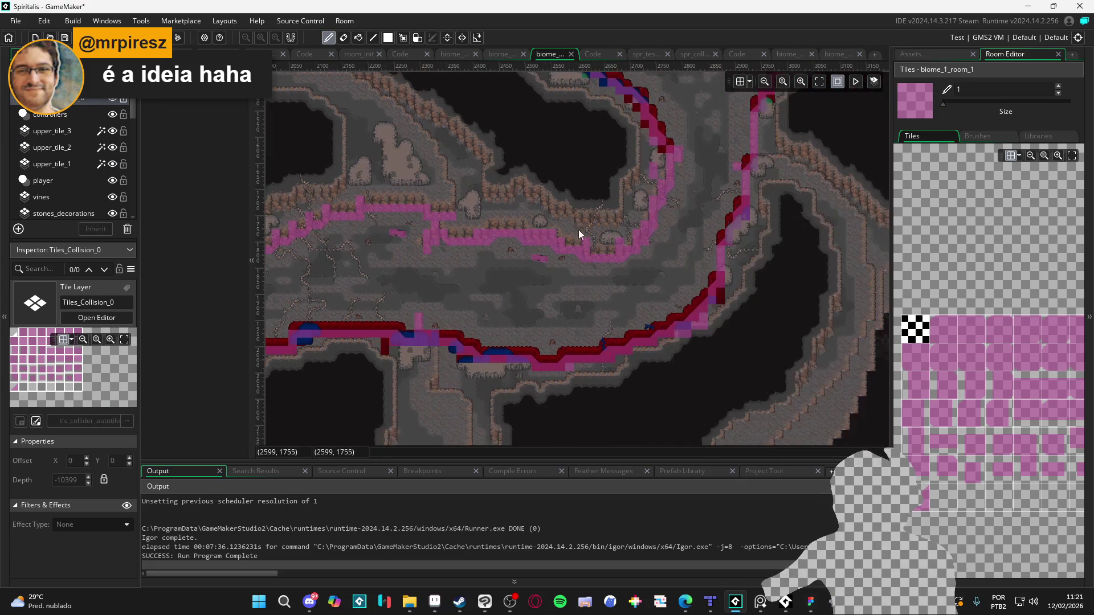
pyautogui.scroll(6, 712, 189)
pyautogui.scroll(3, 645, 319)
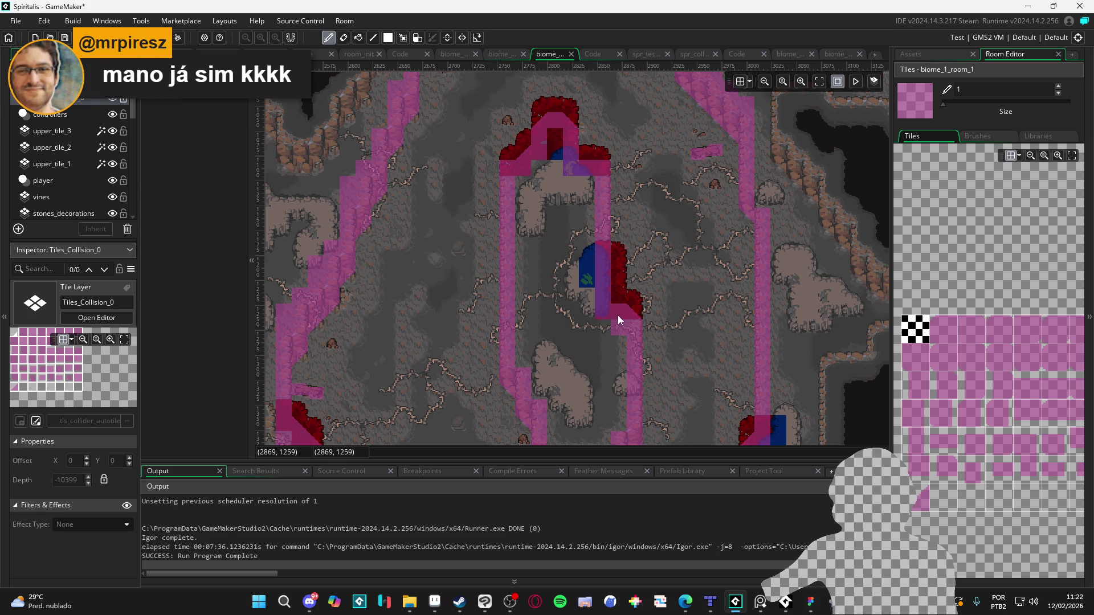
pyautogui.moveTo(531, 176); pyautogui.dragTo(560, 304)
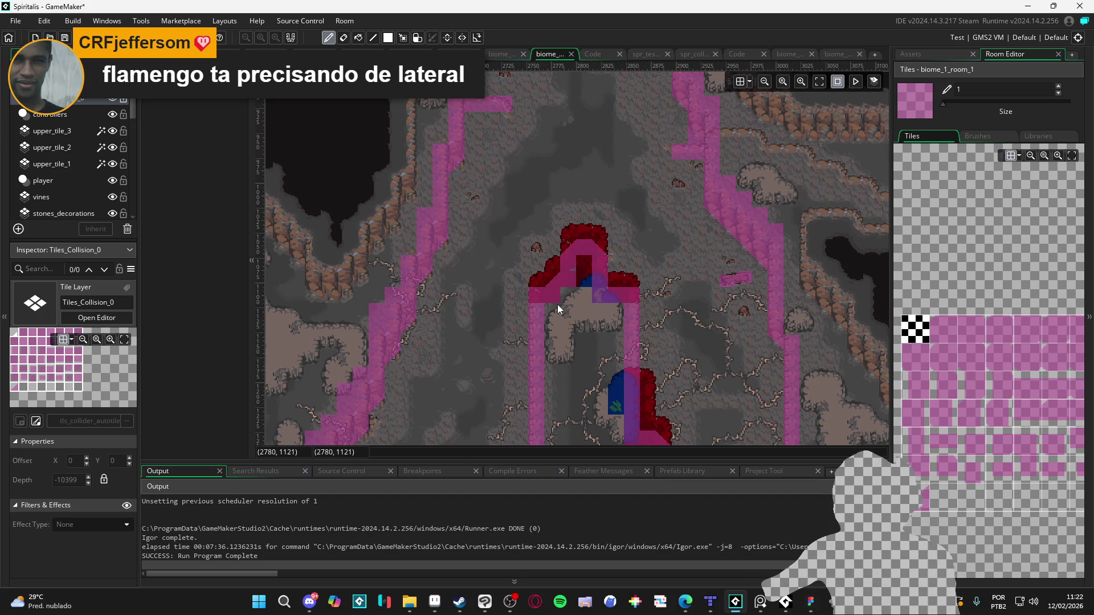
pyautogui.scroll(-2, 557, 304)
pyautogui.moveTo(566, 152); pyautogui.dragTo(537, 289)
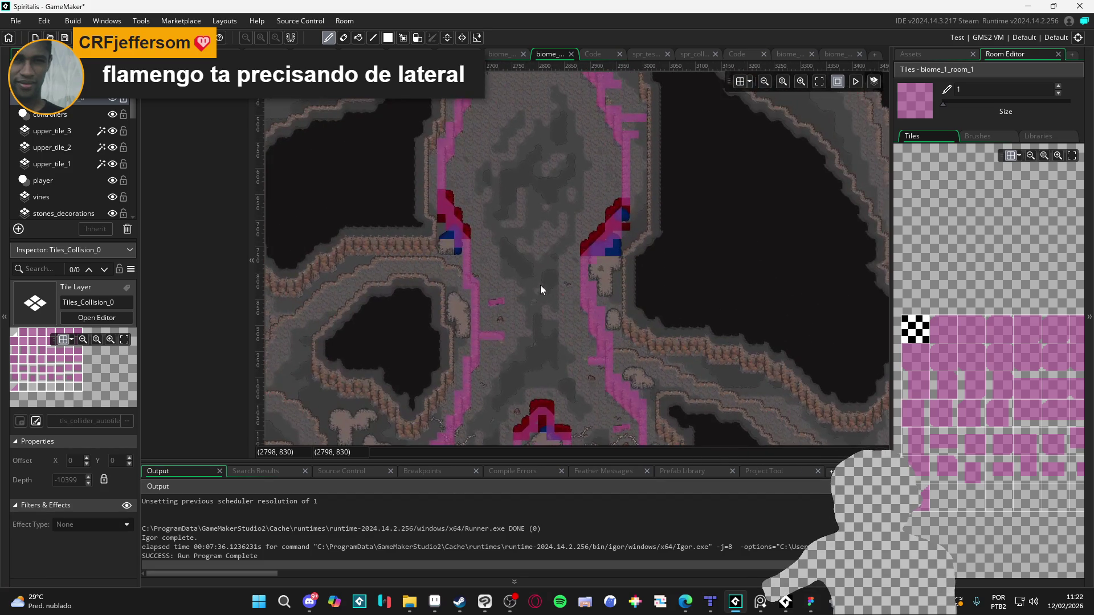
pyautogui.scroll(2, 585, 216)
pyautogui.scroll(-2, 576, 222)
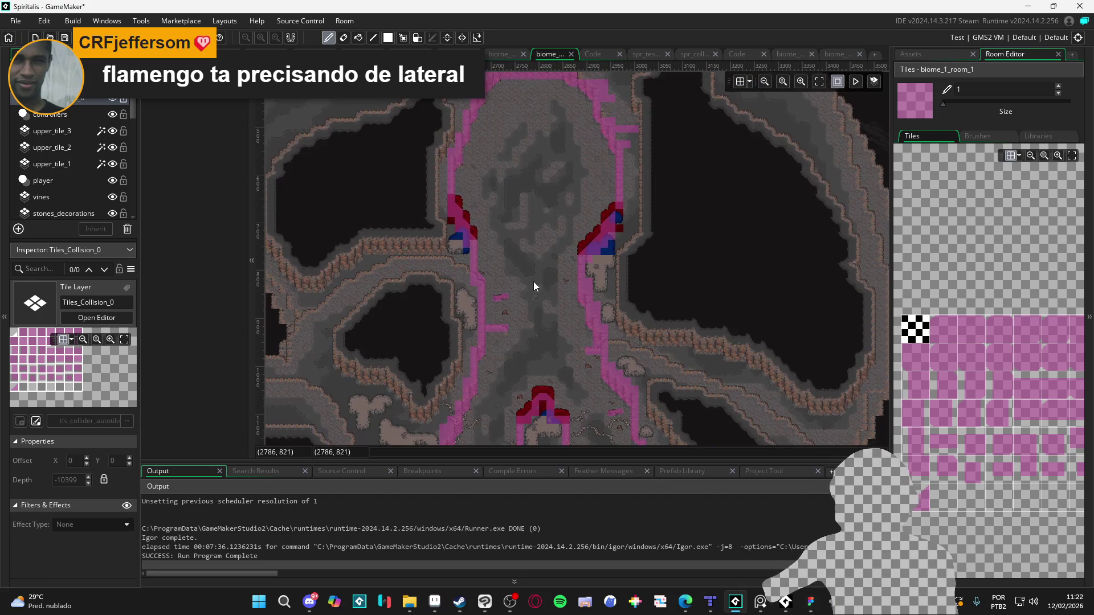
pyautogui.click(61, 164)
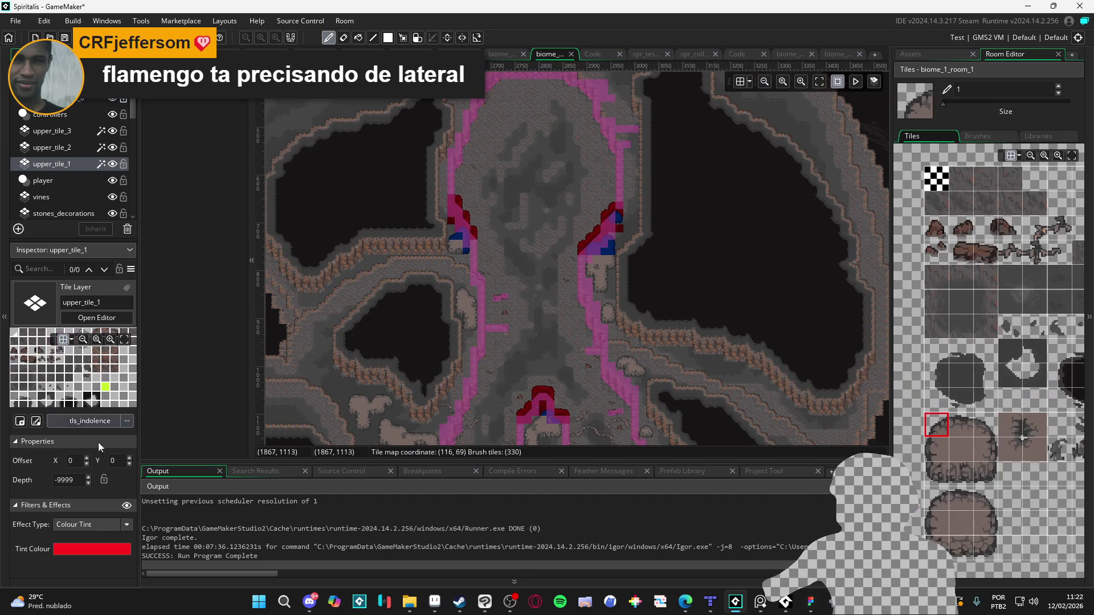
pyautogui.click(85, 147)
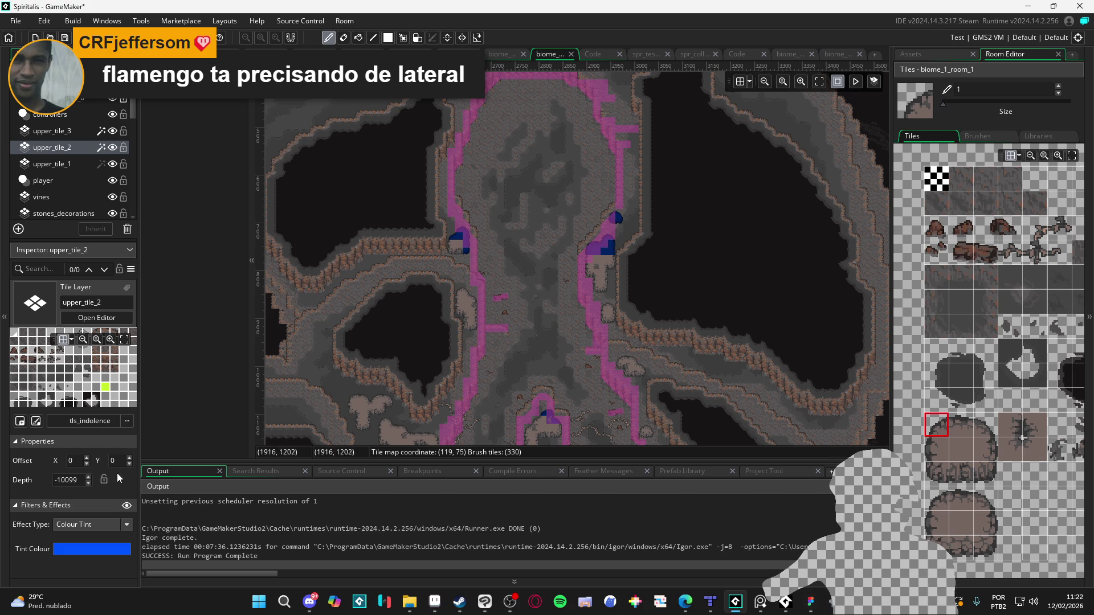
pyautogui.click(59, 131)
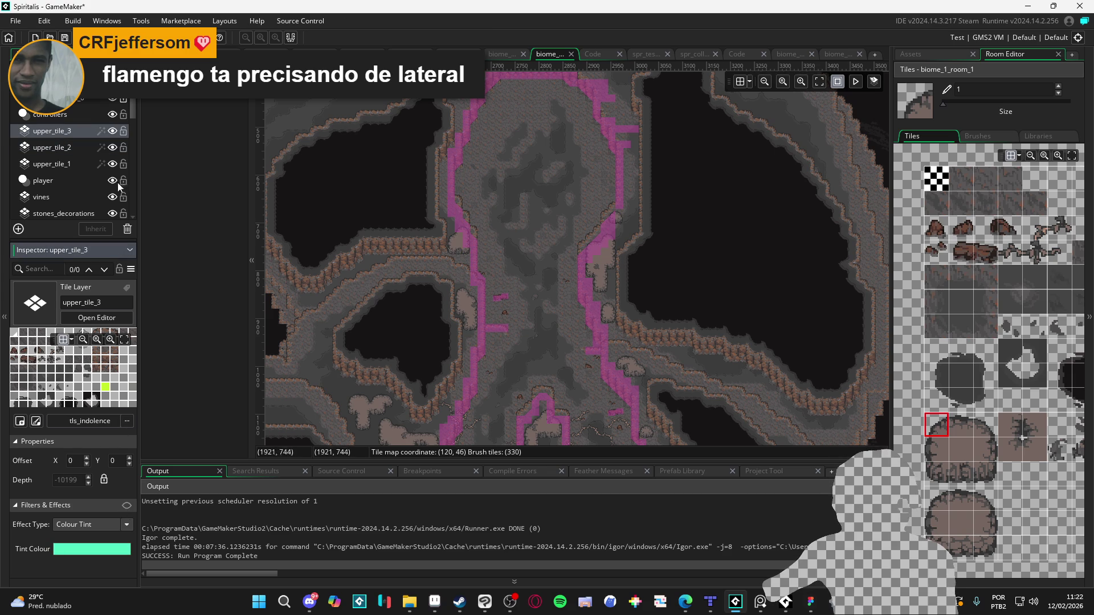
pyautogui.click(86, 103)
pyautogui.click(110, 98)
pyautogui.scroll(-5, 493, 262)
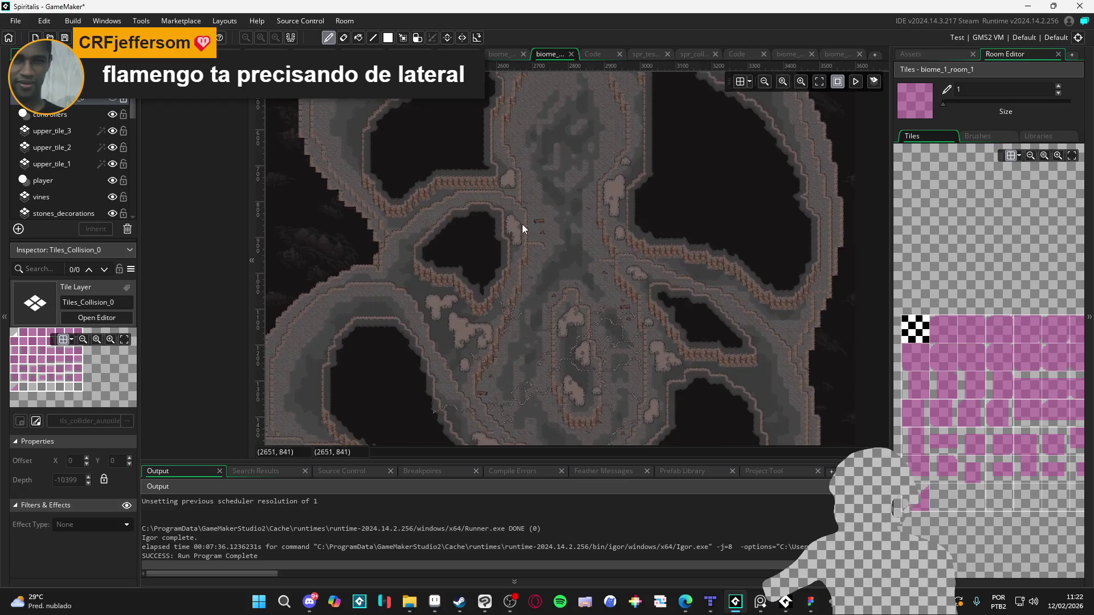
pyautogui.scroll(-10, 589, 208)
pyautogui.hscroll(-5, 658, 155)
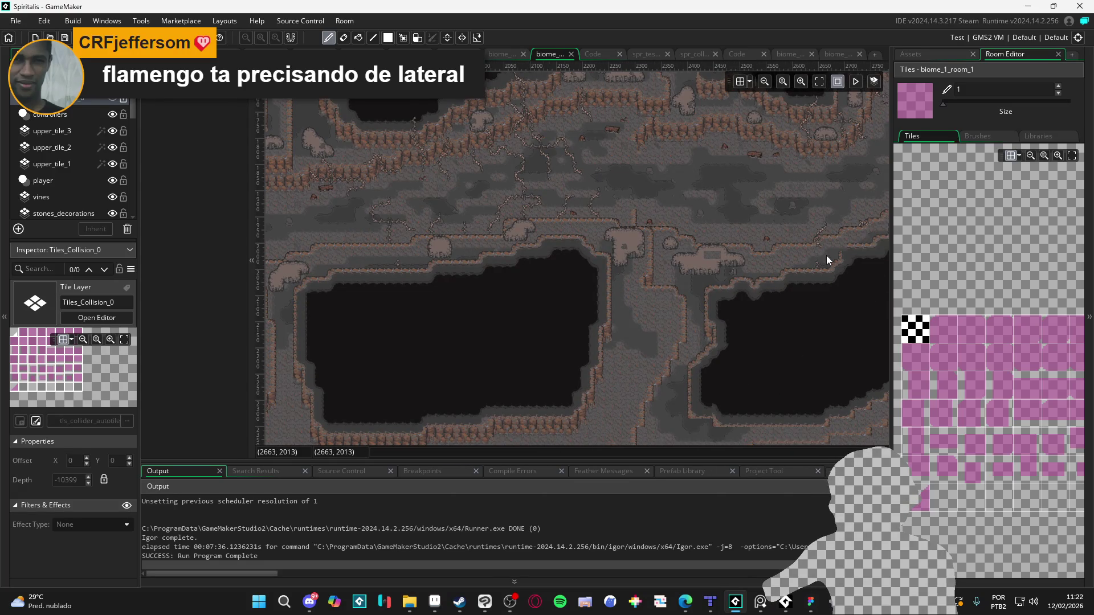
pyautogui.scroll(4, 825, 251)
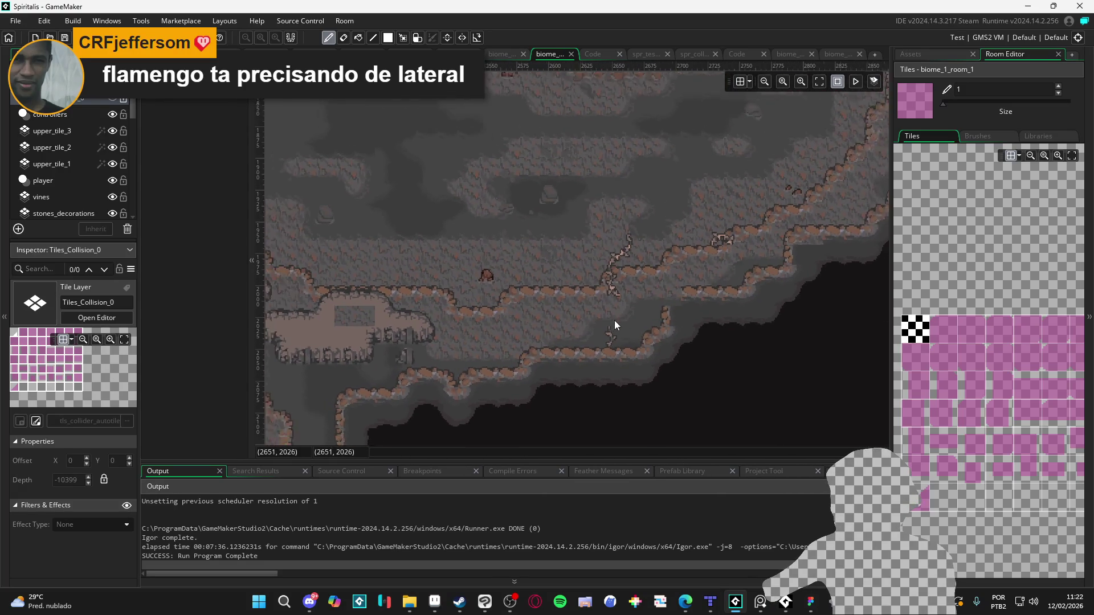
pyautogui.scroll(-2, 614, 320)
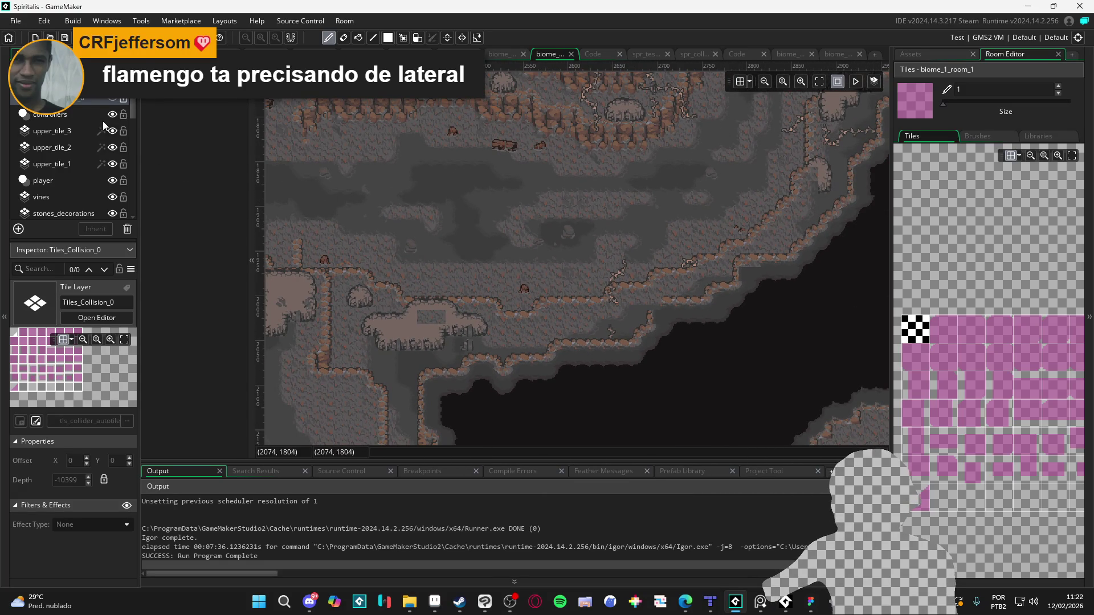
pyautogui.click(114, 146)
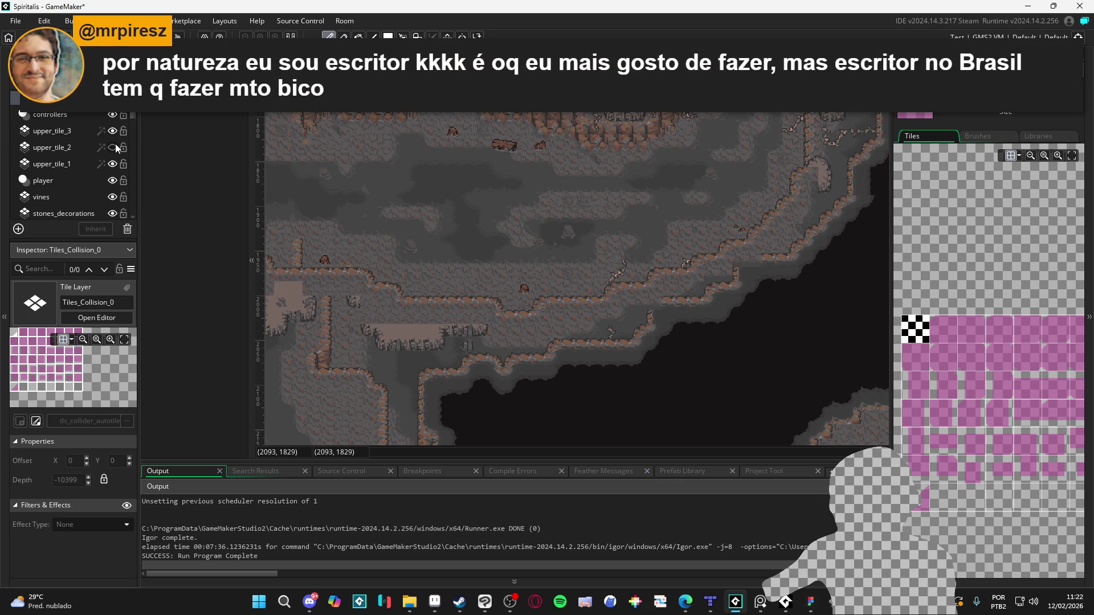
pyautogui.click(114, 147)
pyautogui.click(113, 164)
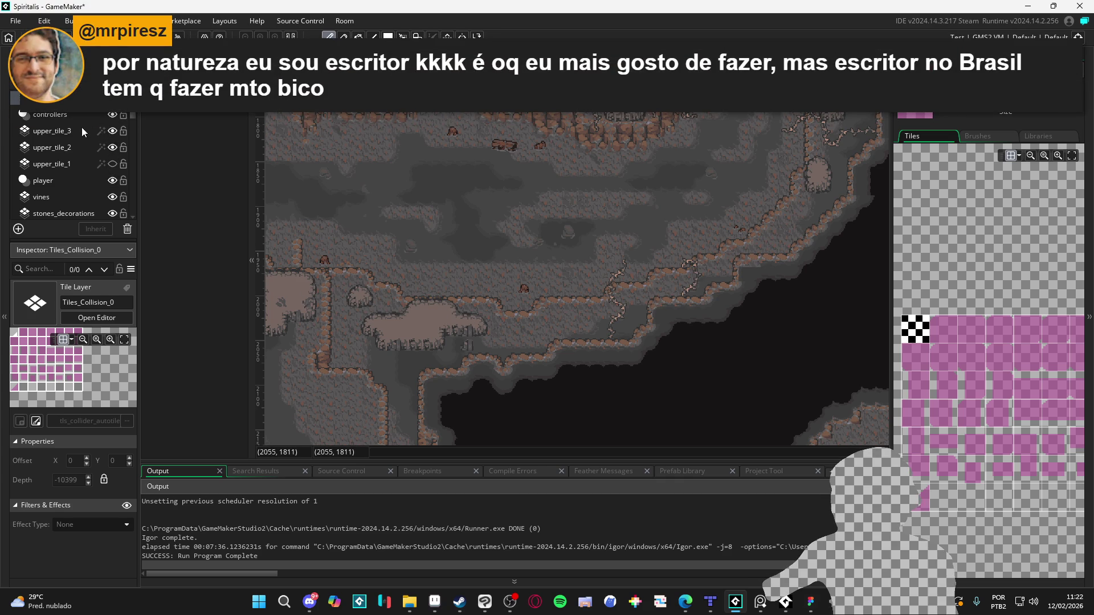
pyautogui.click(81, 135)
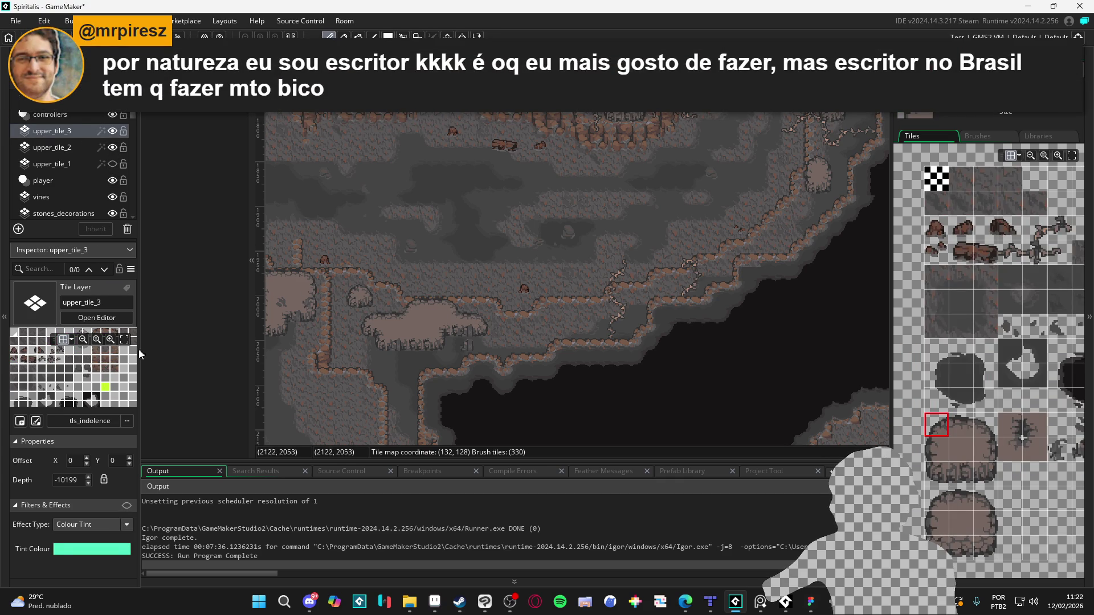
pyautogui.click(70, 149)
pyautogui.click(125, 505)
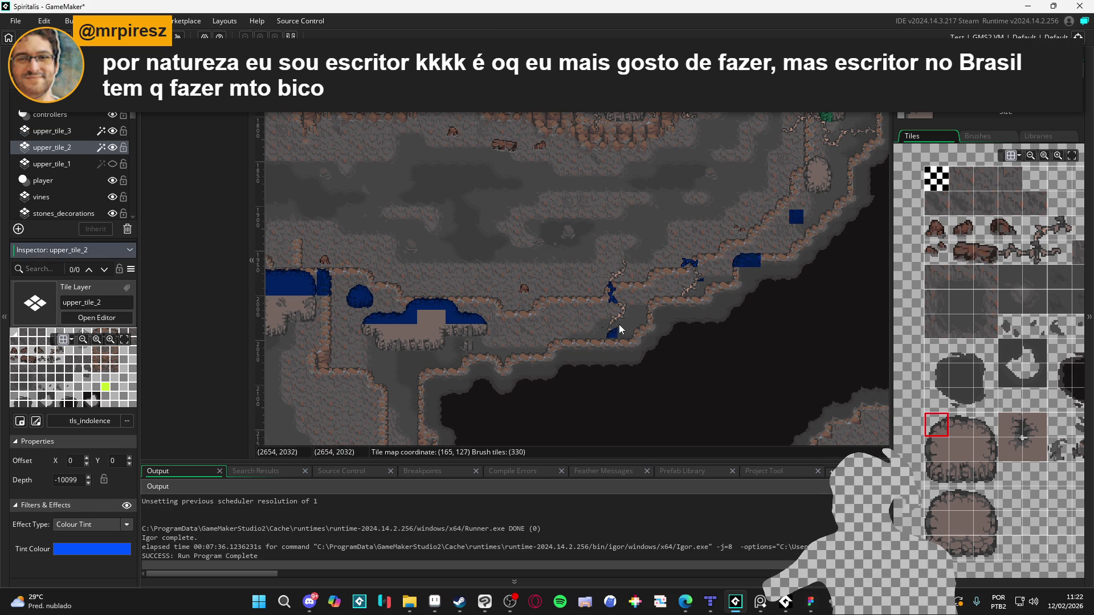
pyautogui.scroll(3, 700, 288)
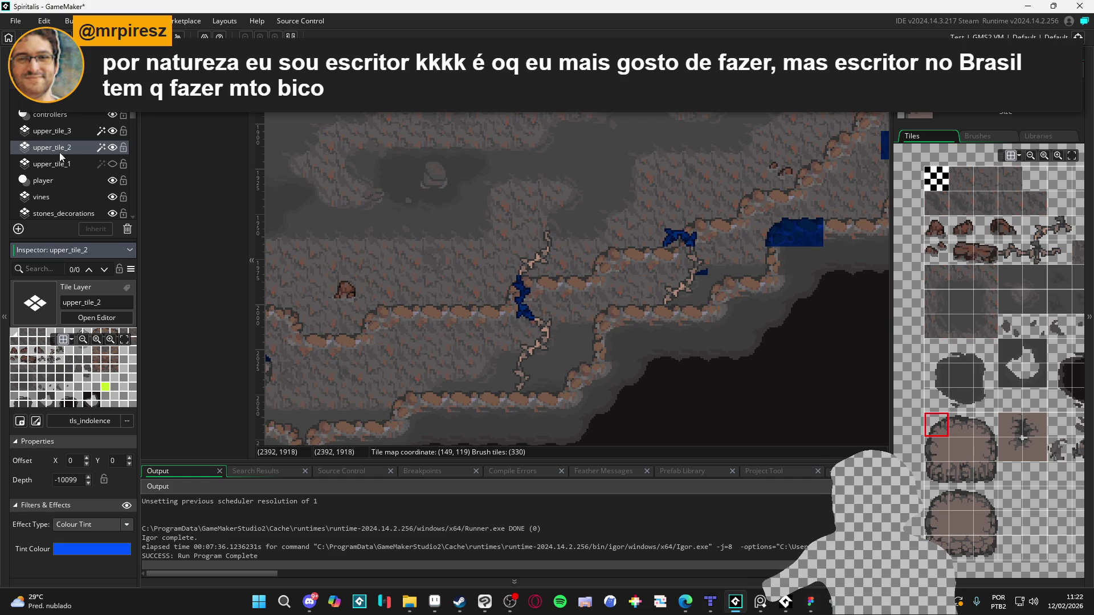
pyautogui.click(66, 133)
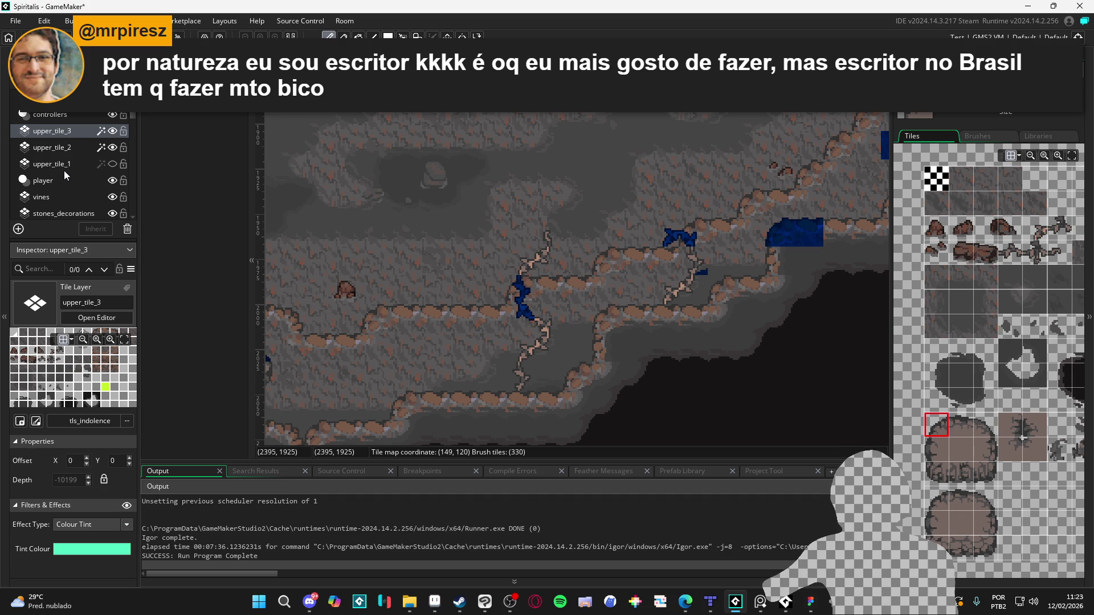
pyautogui.hscroll(3, 973, 358)
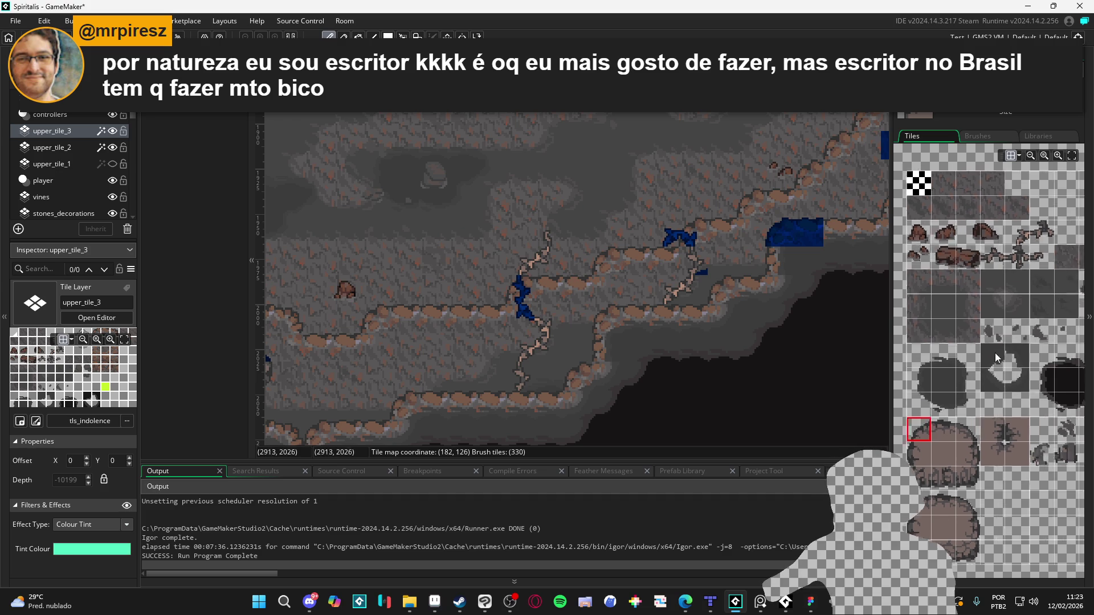
# Step: Stamp a green vine tile on upper_tile_3 beside the blue vine, undoing the misplaced one
pyautogui.scroll(2, 935, 409)
pyautogui.click(958, 268)
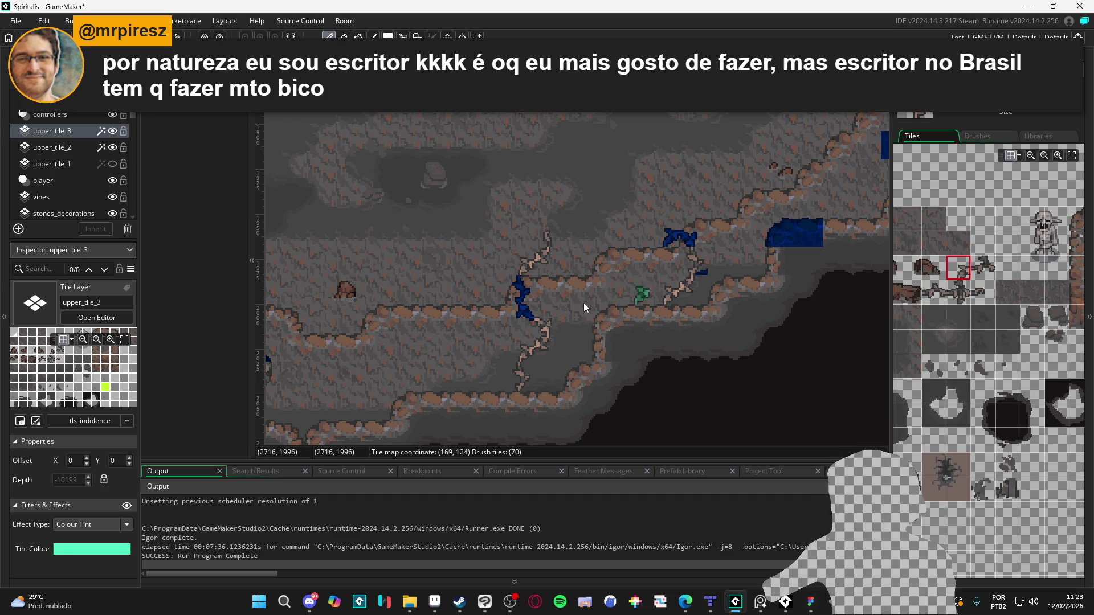
pyautogui.click(547, 335)
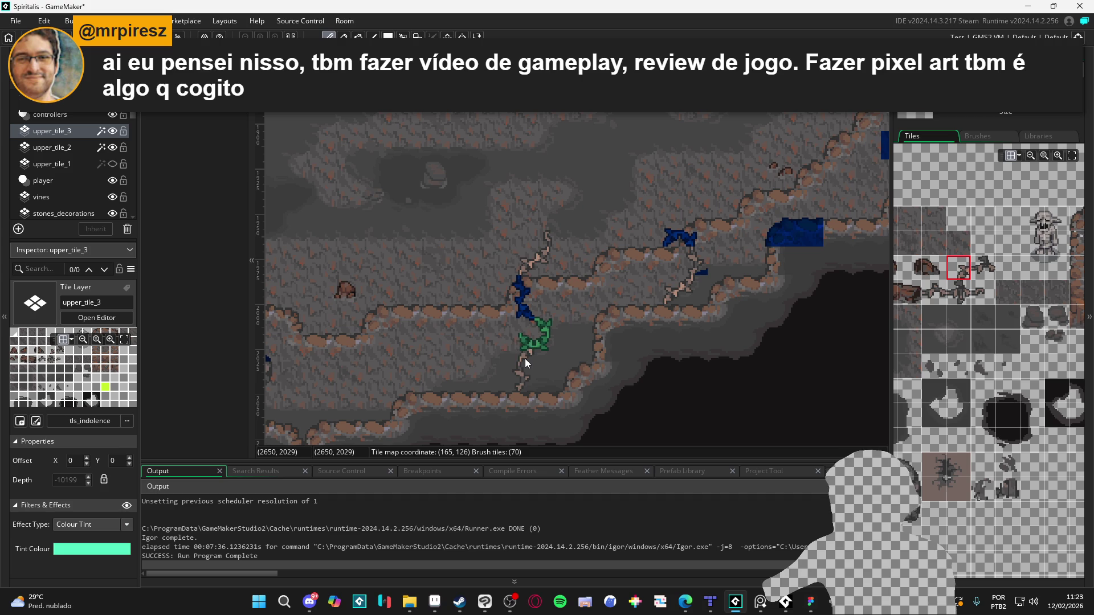
pyautogui.hotkey('ctrl', 'z')
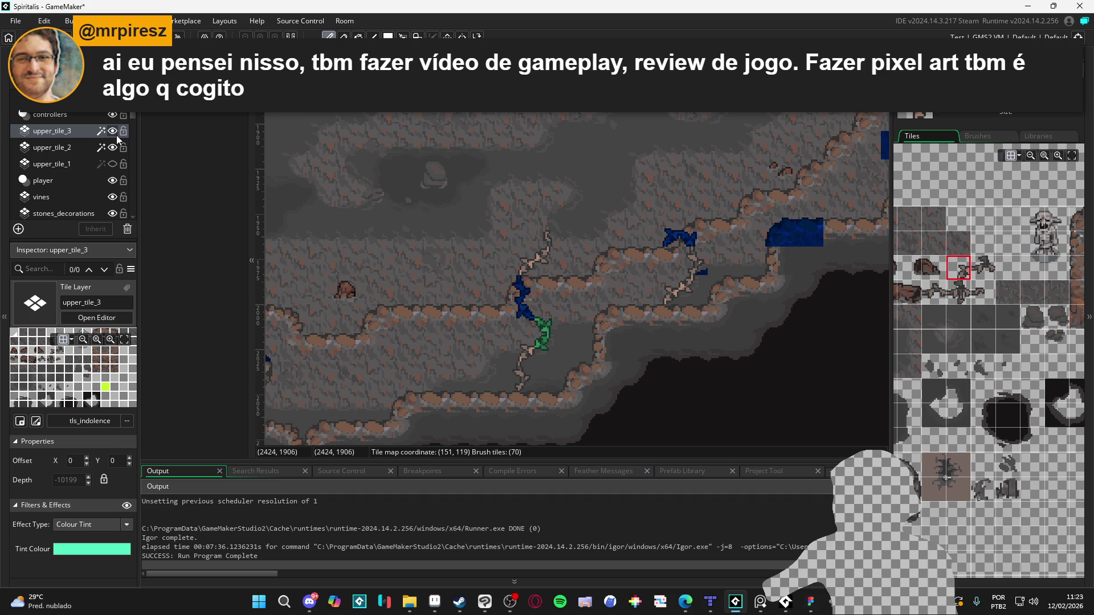
# Step: Toggle tile layer visibility to compare the vines, then show the upper_tile_3 vines again
pyautogui.click(113, 167)
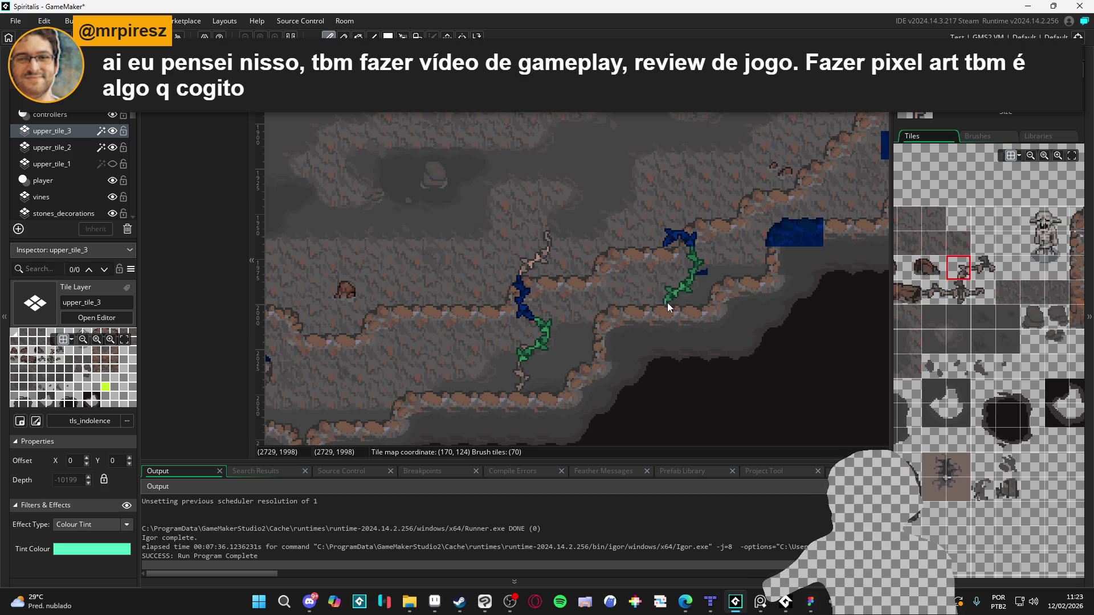
pyautogui.click(113, 131)
pyautogui.scroll(-3, 529, 312)
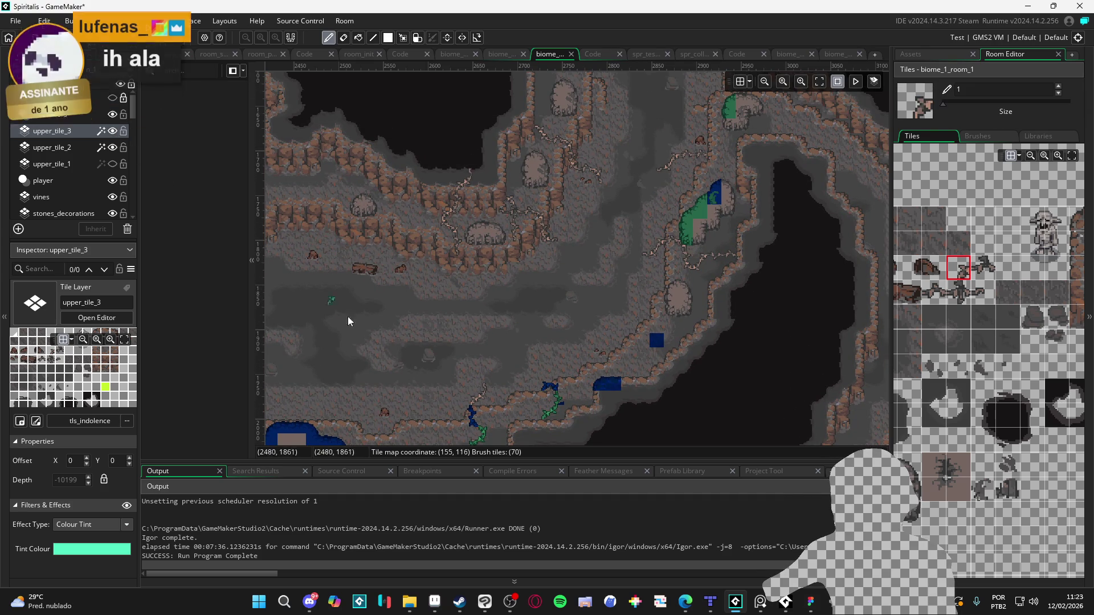
# Step: Pan and scroll around the room canvas to inspect the vines along the cave ledges
pyautogui.scroll(-5, 630, 243)
pyautogui.hscroll(-3, 658, 249)
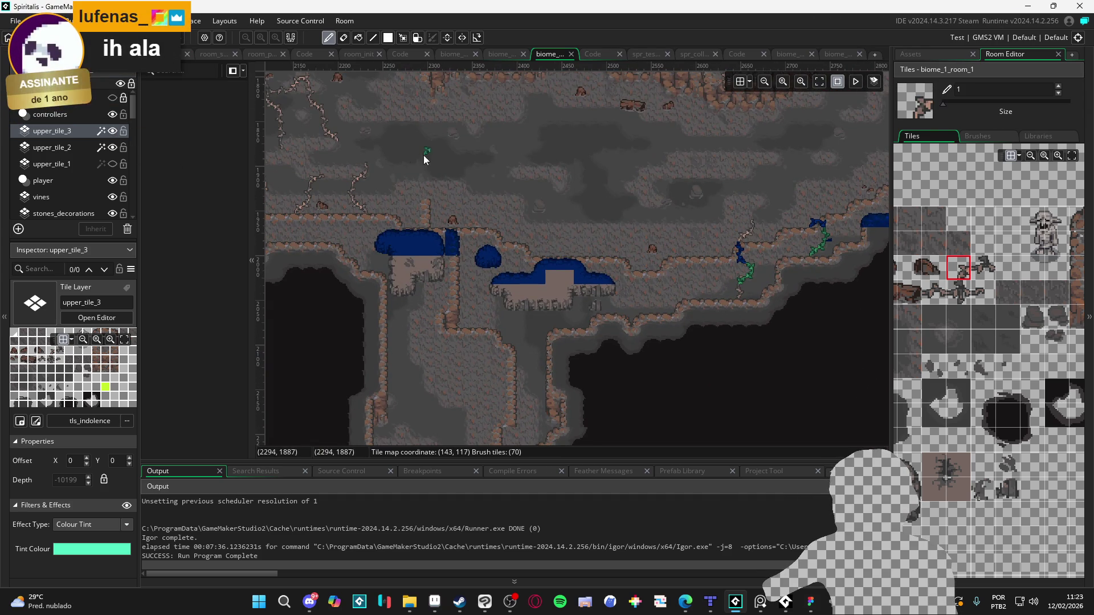
pyautogui.scroll(2, 627, 207)
pyautogui.hscroll(2, 627, 207)
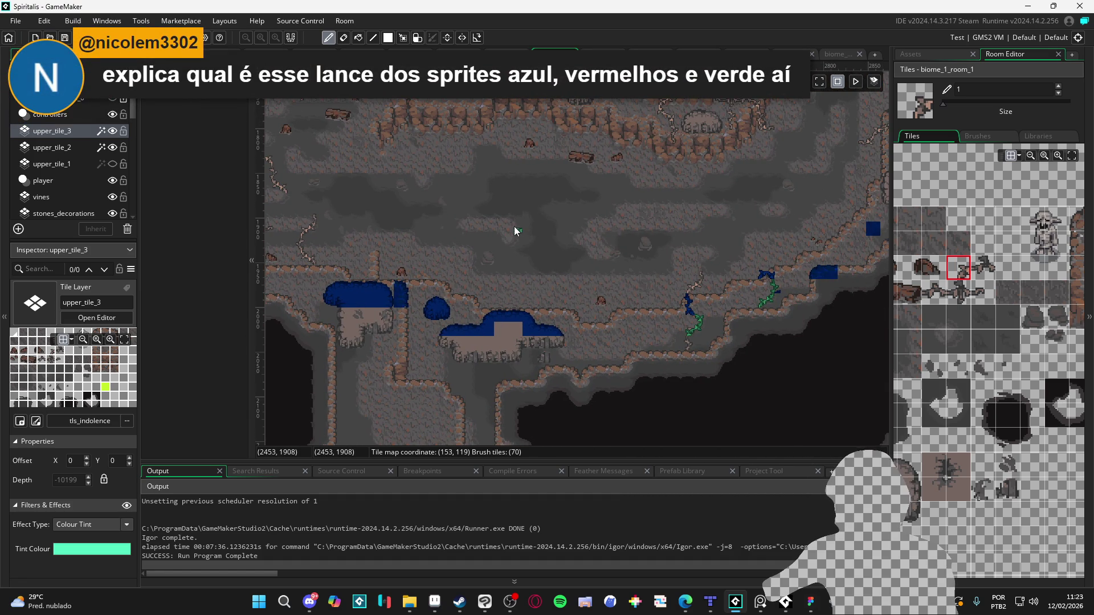
pyautogui.scroll(-2, 627, 303)
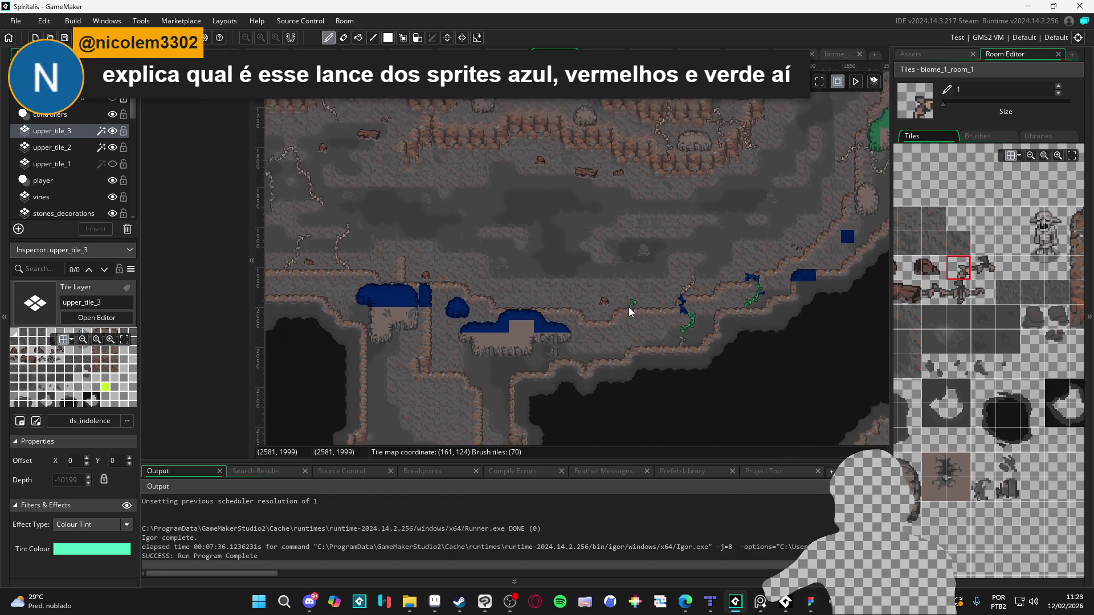
pyautogui.scroll(2, 709, 296)
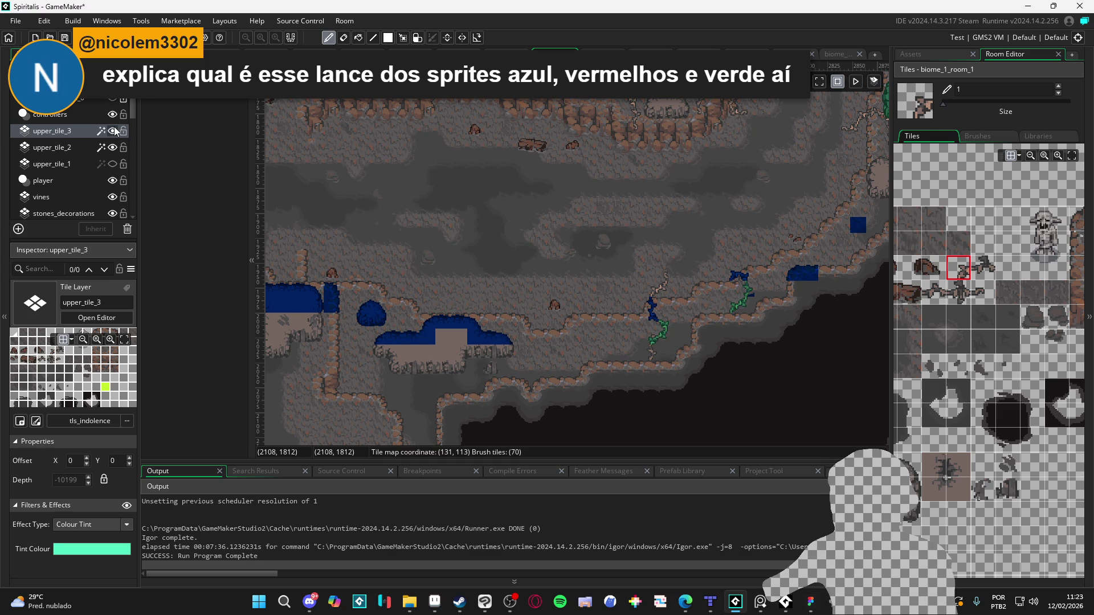
pyautogui.scroll(6, 647, 354)
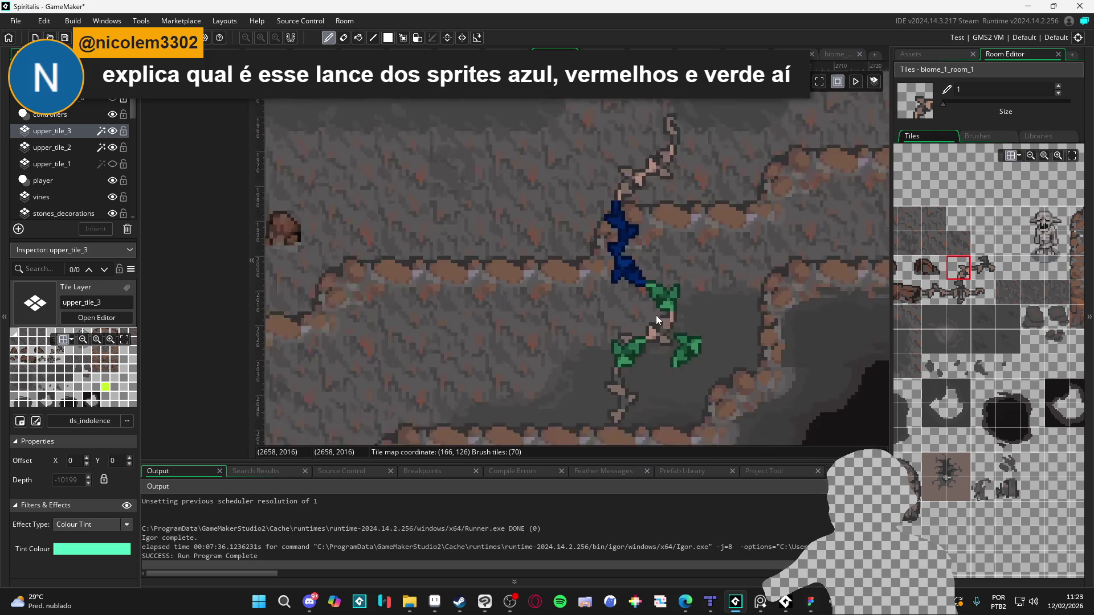
pyautogui.scroll(-4, 637, 284)
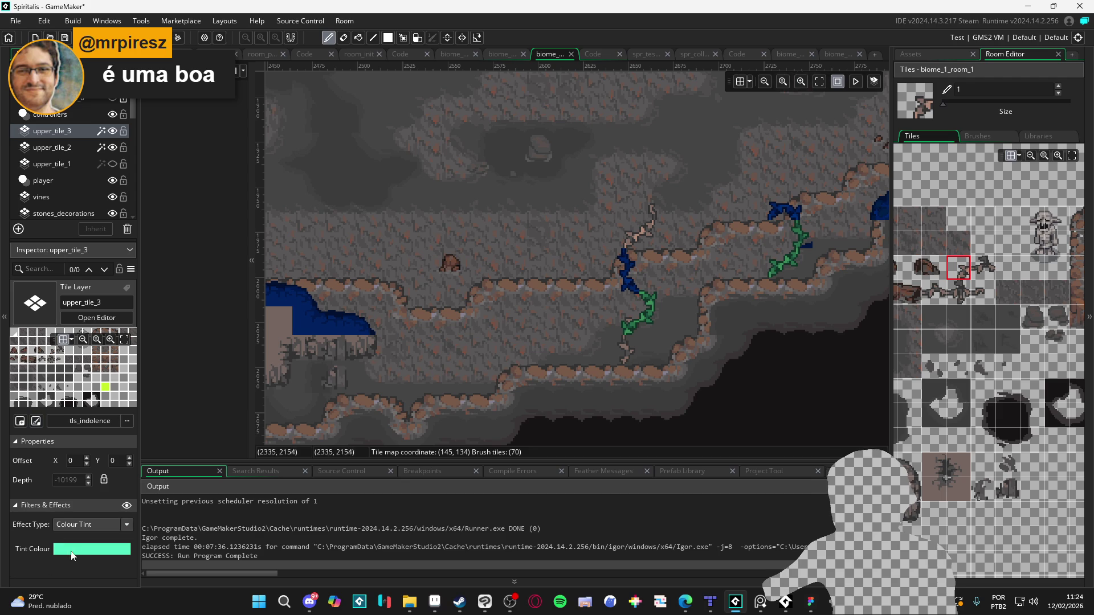
pyautogui.scroll(-2, 594, 360)
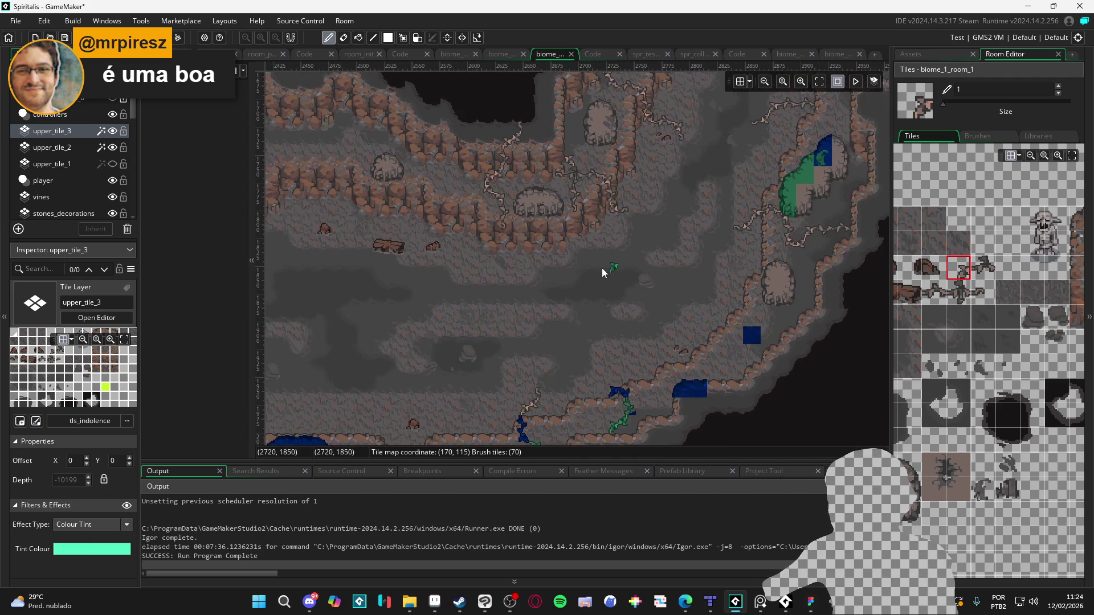
pyautogui.scroll(2, 601, 268)
pyautogui.scroll(5, 687, 295)
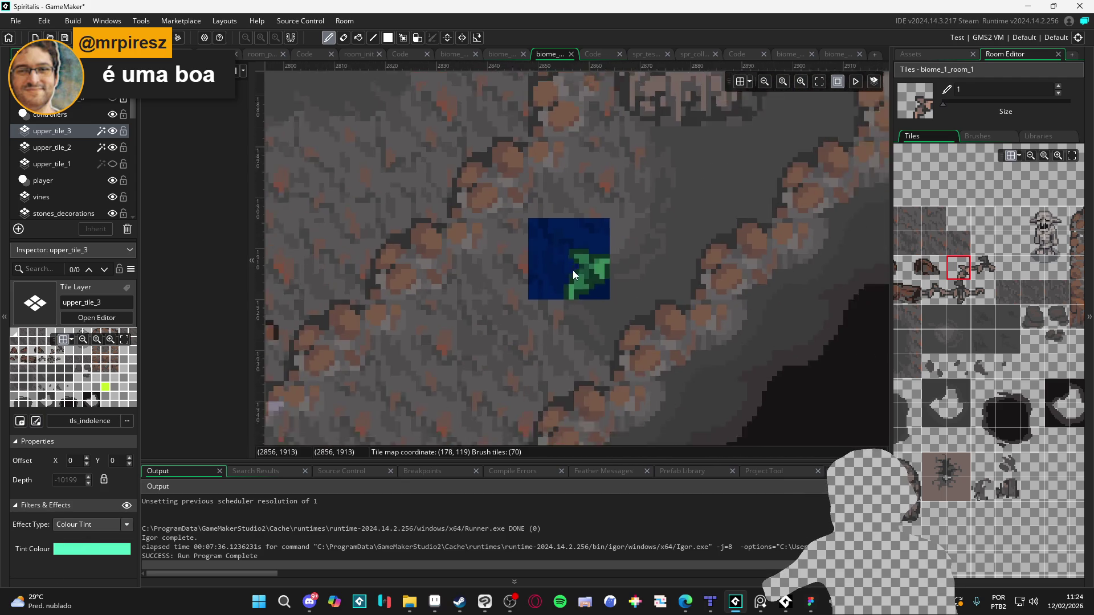
pyautogui.scroll(-4, 572, 267)
pyautogui.scroll(-5, 496, 323)
# Step: Select the red-tinted upper_tile_1 layer for editing
pyautogui.click(52, 164)
pyautogui.scroll(2, 695, 294)
pyautogui.scroll(-2, 569, 246)
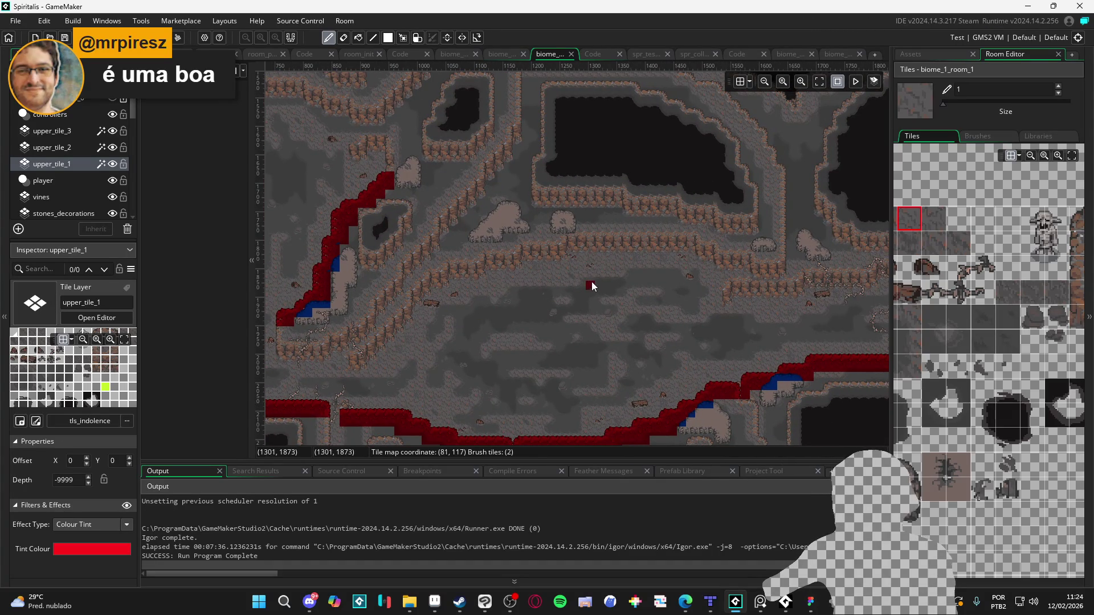
pyautogui.scroll(-2, 589, 282)
pyautogui.moveTo(415, 275); pyautogui.dragTo(640, 317)
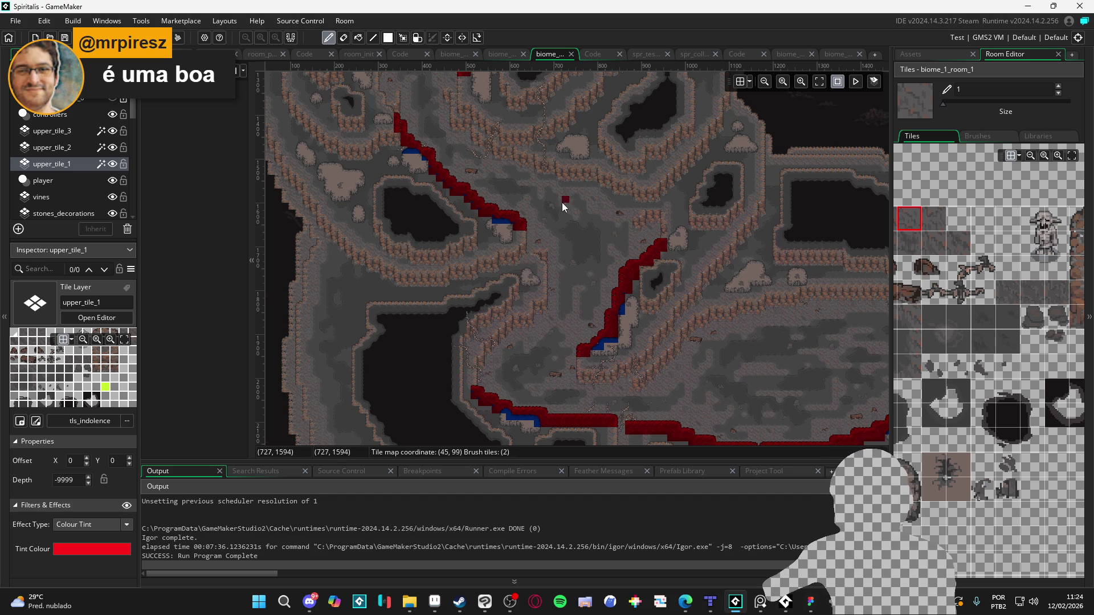
pyautogui.scroll(-5, 568, 205)
pyautogui.hscroll(5, 567, 205)
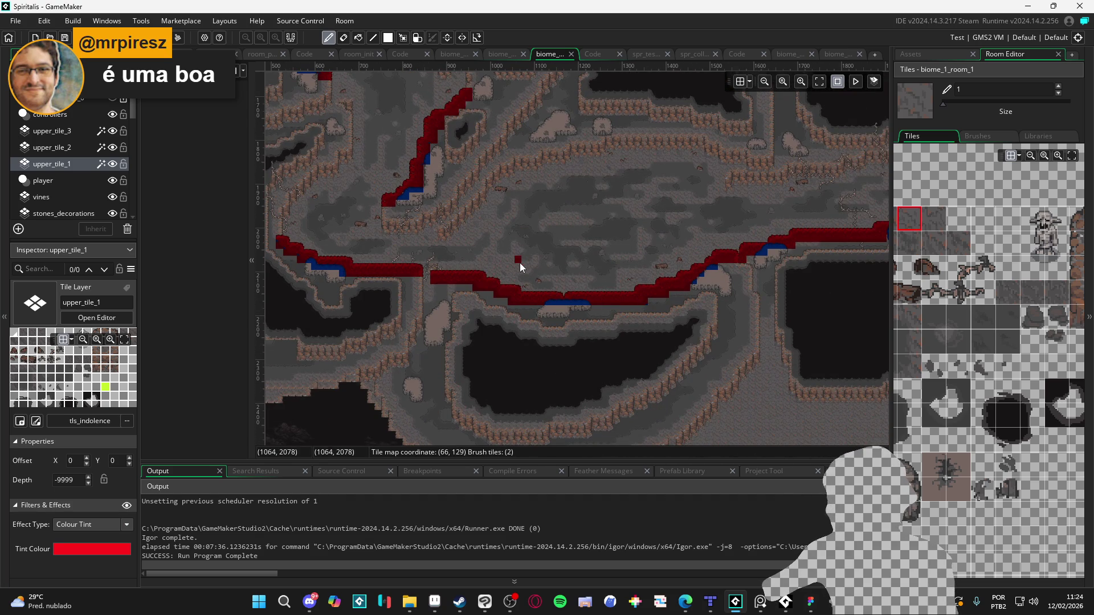
pyautogui.hscroll(3, 655, 278)
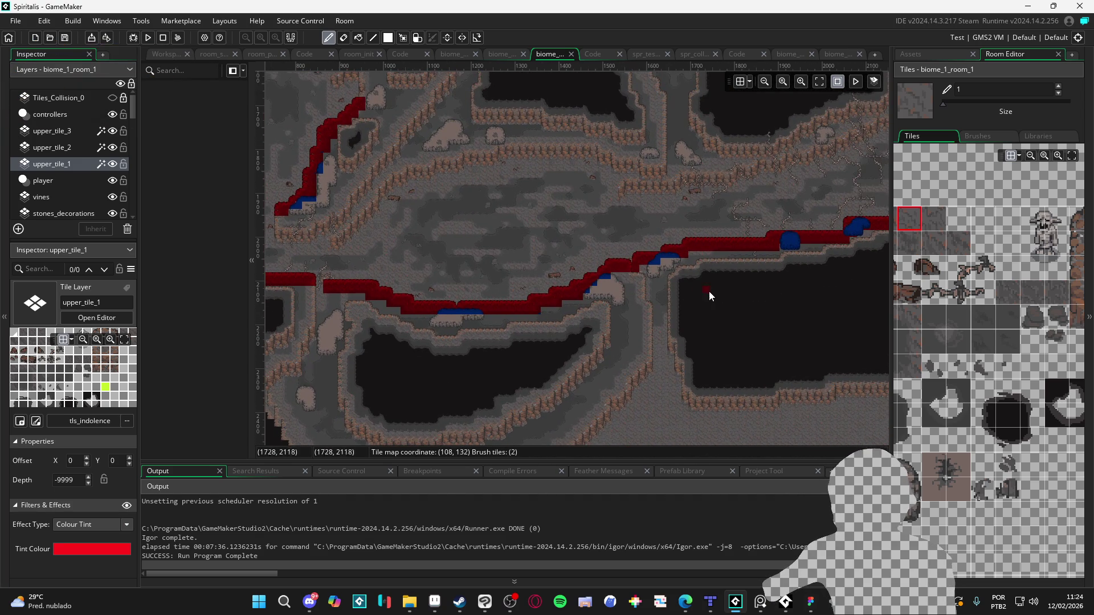
pyautogui.scroll(2, 708, 292)
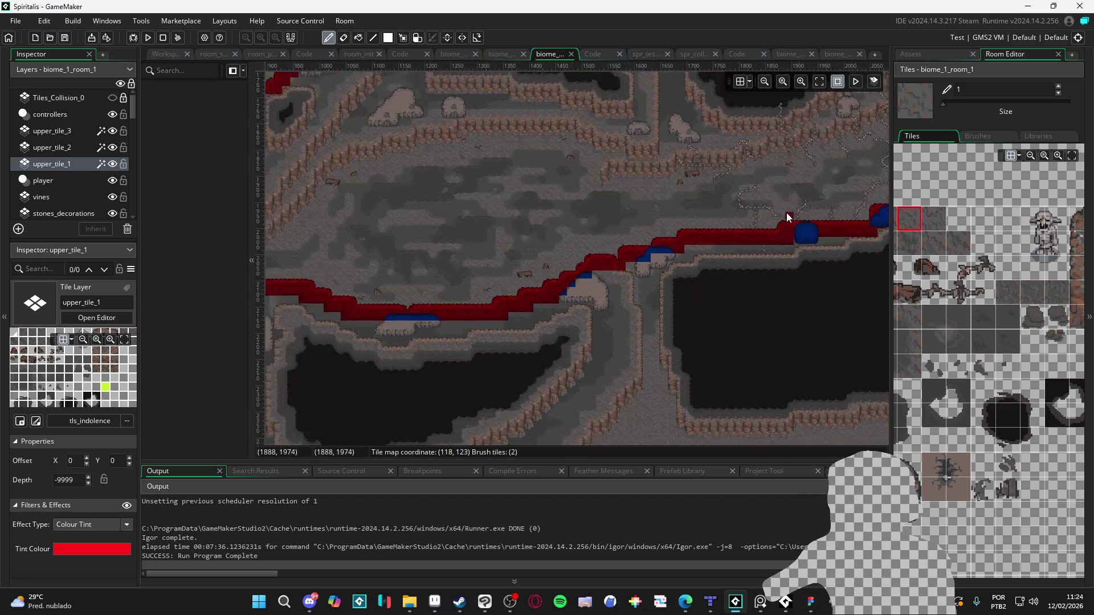
pyautogui.hscroll(11, 558, 315)
pyautogui.scroll(3, 559, 314)
pyautogui.scroll(3, 647, 292)
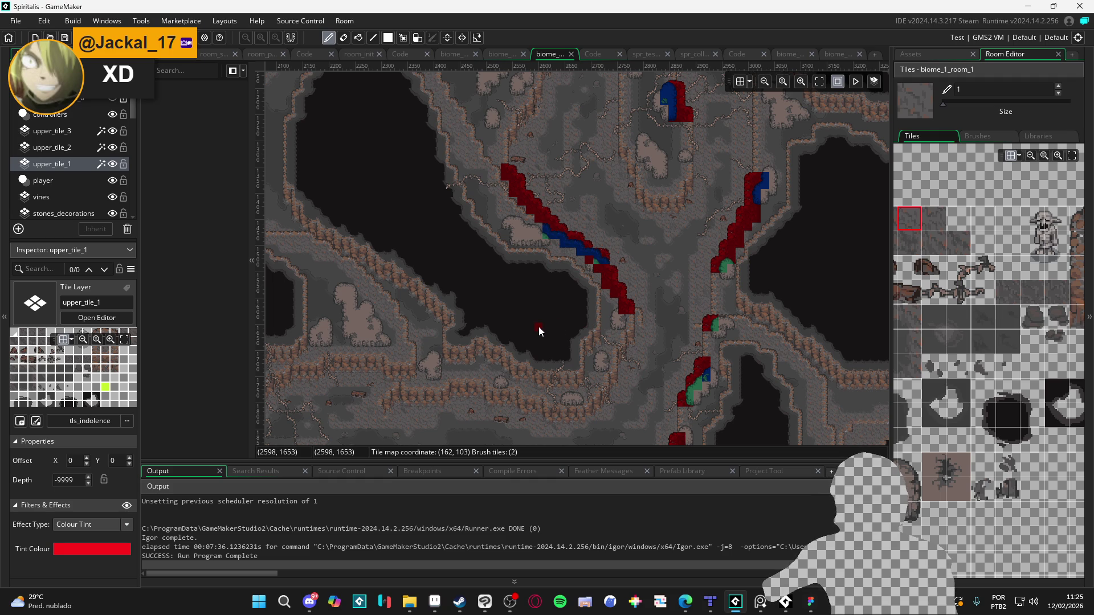
pyautogui.scroll(-3, 518, 309)
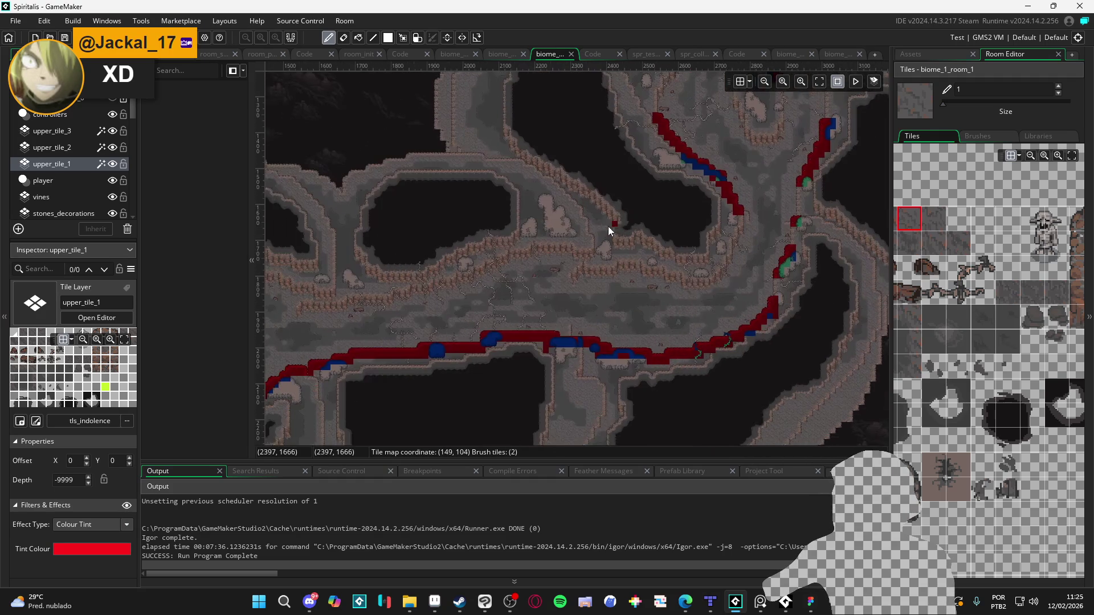
pyautogui.hscroll(-10, 599, 237)
pyautogui.scroll(4, 650, 273)
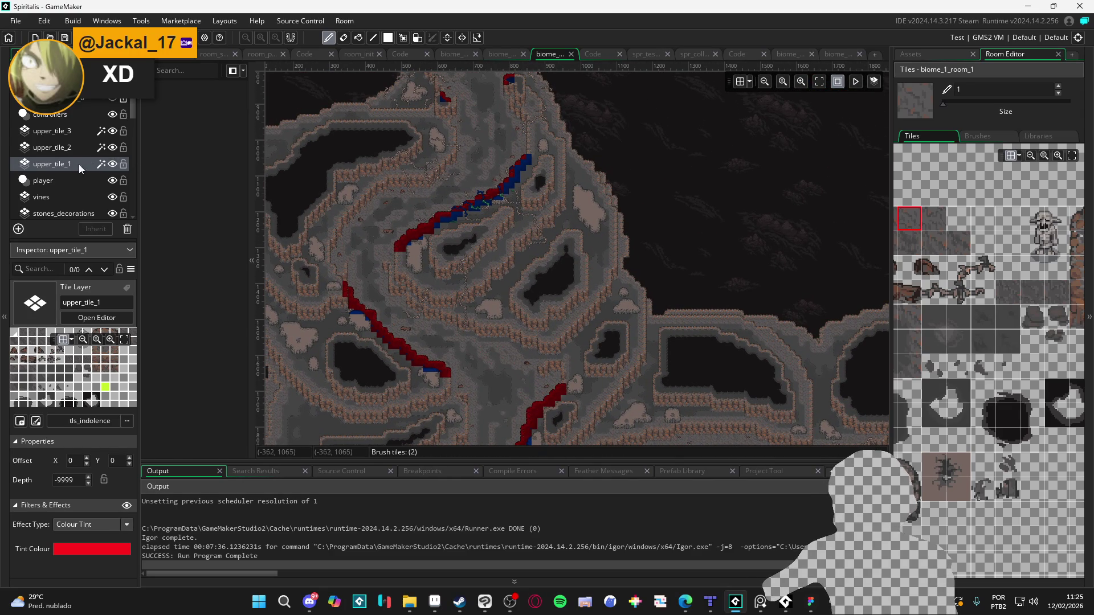
# Step: Disable the upper_tile_1 red tint, select upper_tile_2 then upper_tile_3, and test-run with F5
pyautogui.click(127, 507)
pyautogui.click(72, 148)
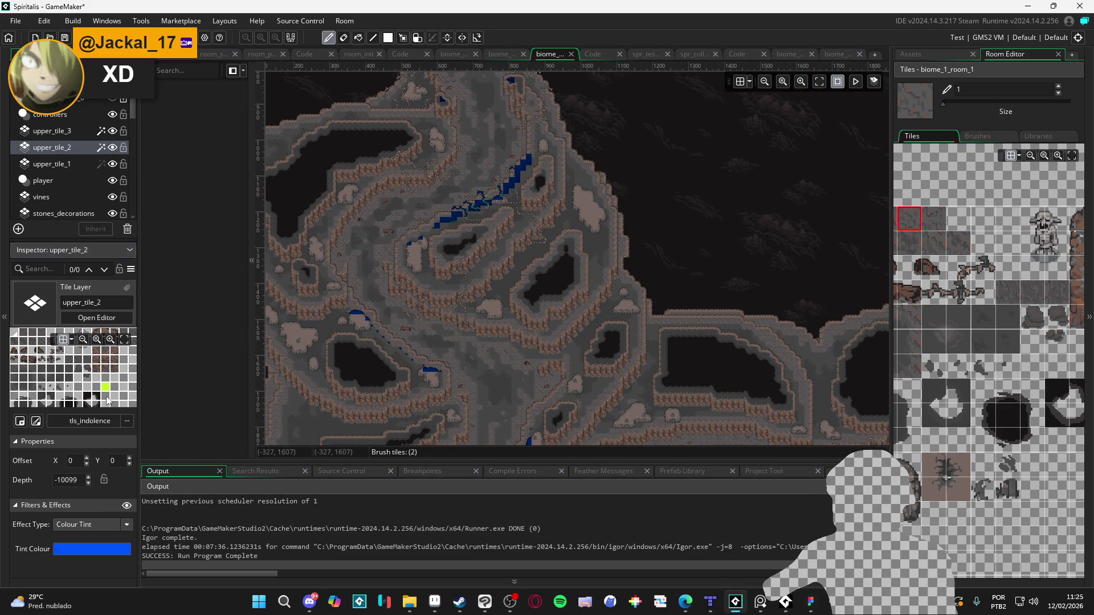
pyautogui.click(86, 132)
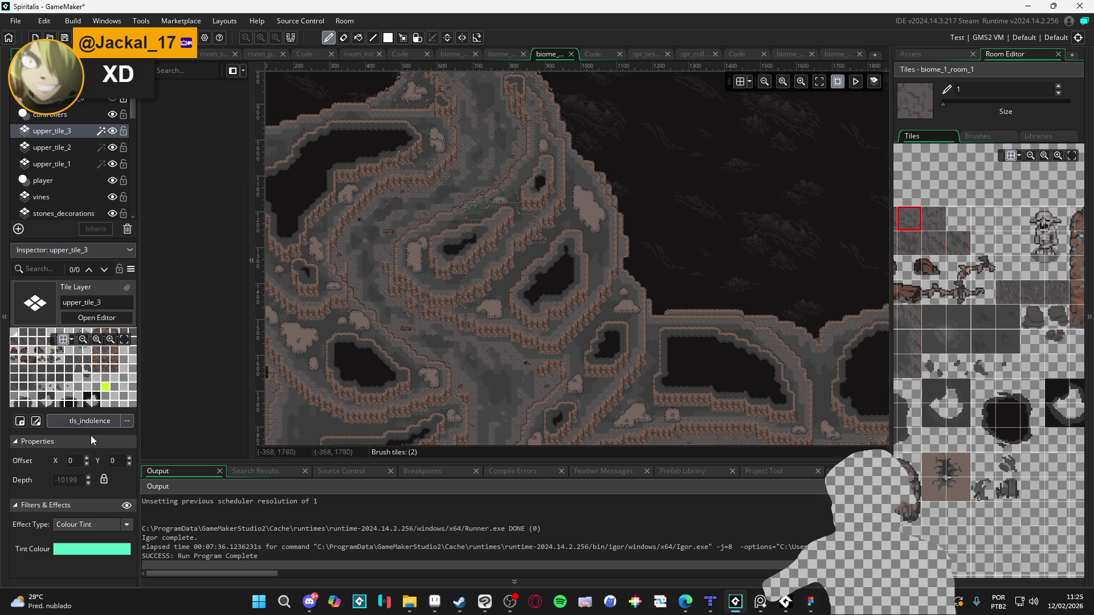
pyautogui.press('F5')
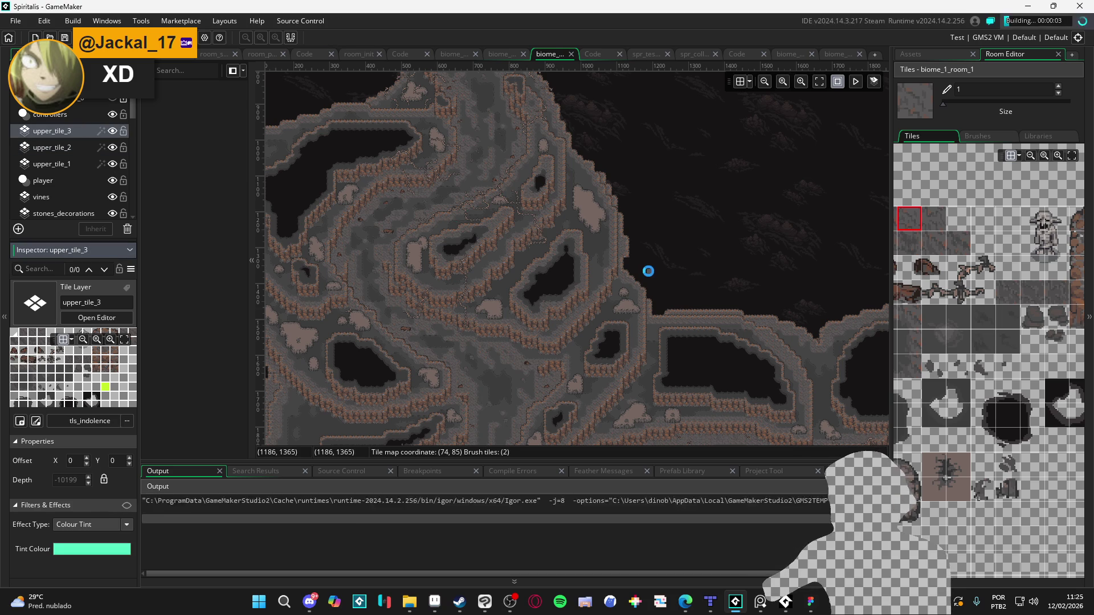
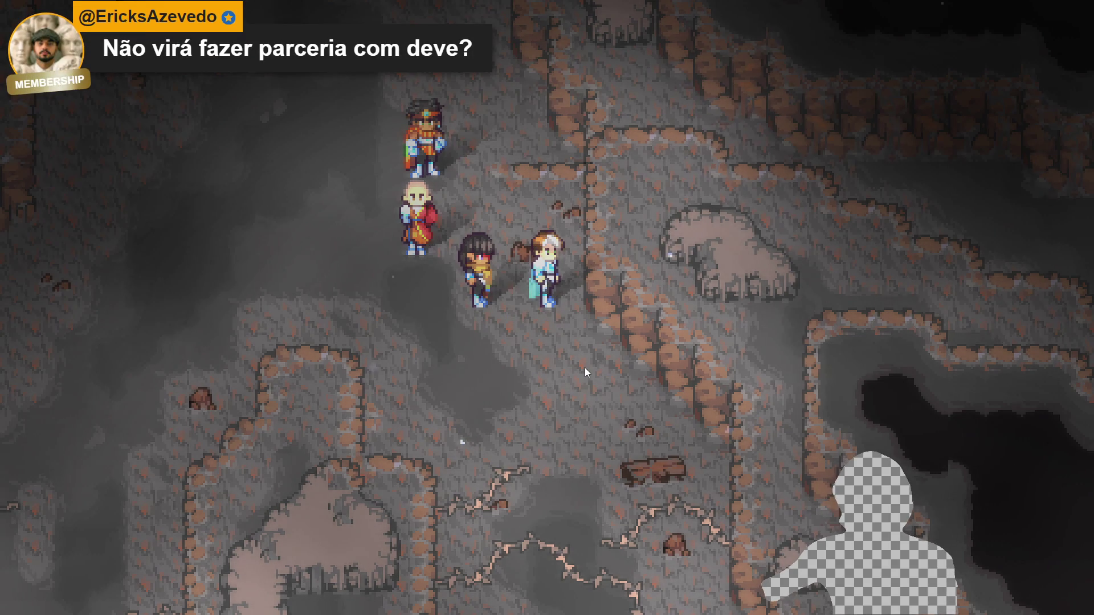
# Step: Walk the four-member party down-left and then right, deeper into the misty cave
pyautogui.press('Left')
pyautogui.press('Down')
pyautogui.press('Down')
pyautogui.press('Right')
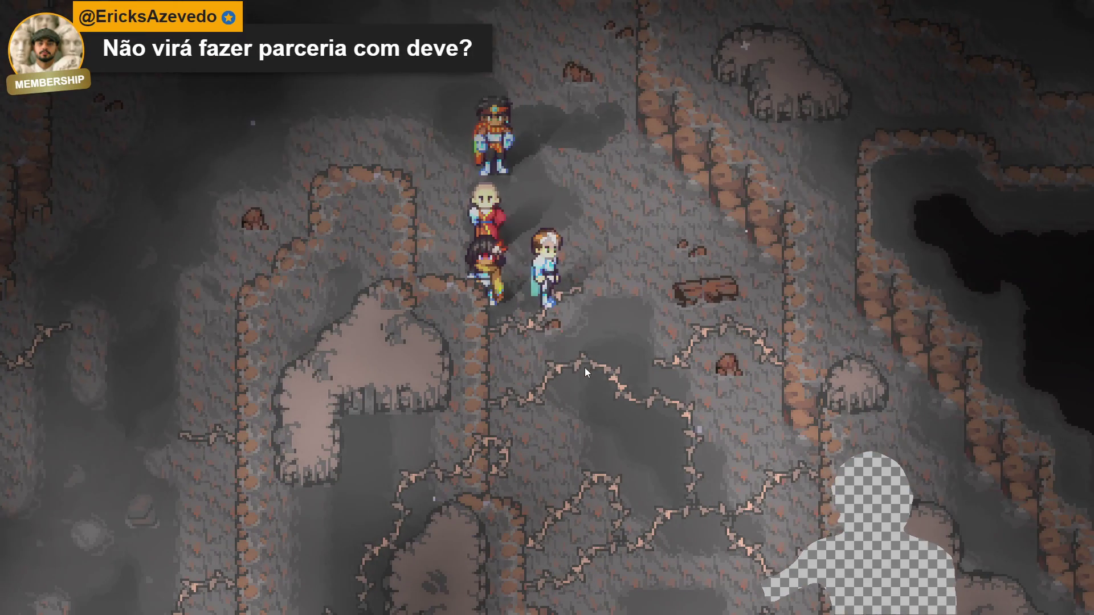
pyautogui.press('Down')
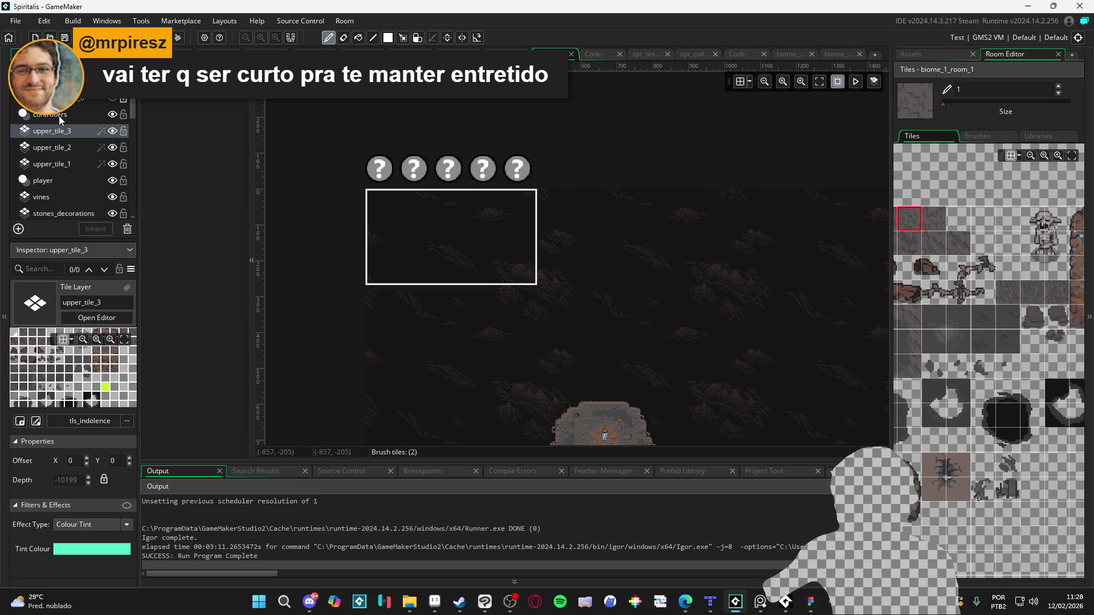
# Step: Disable the obj_vfx_bloom and ambient particle instances on the controllers layer, then run with F5
pyautogui.click(61, 119)
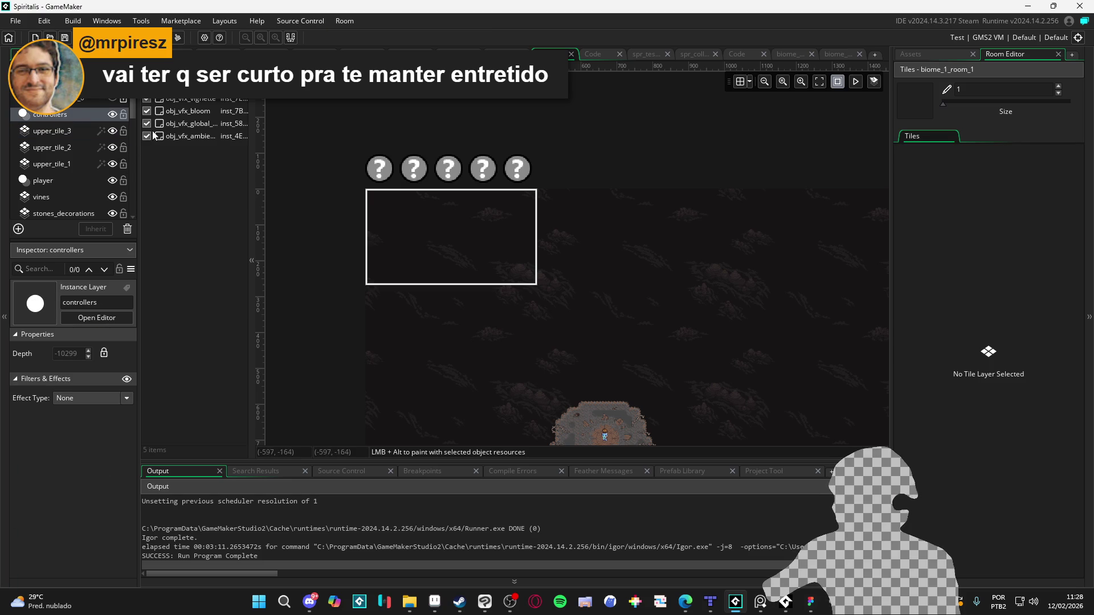
pyautogui.click(147, 111)
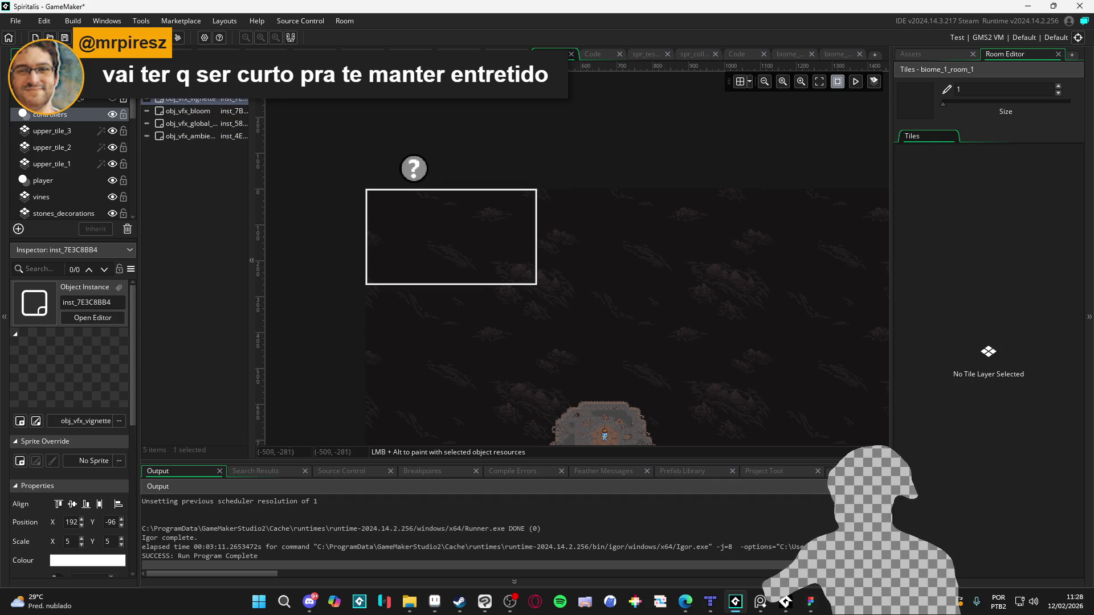
pyautogui.click(159, 98)
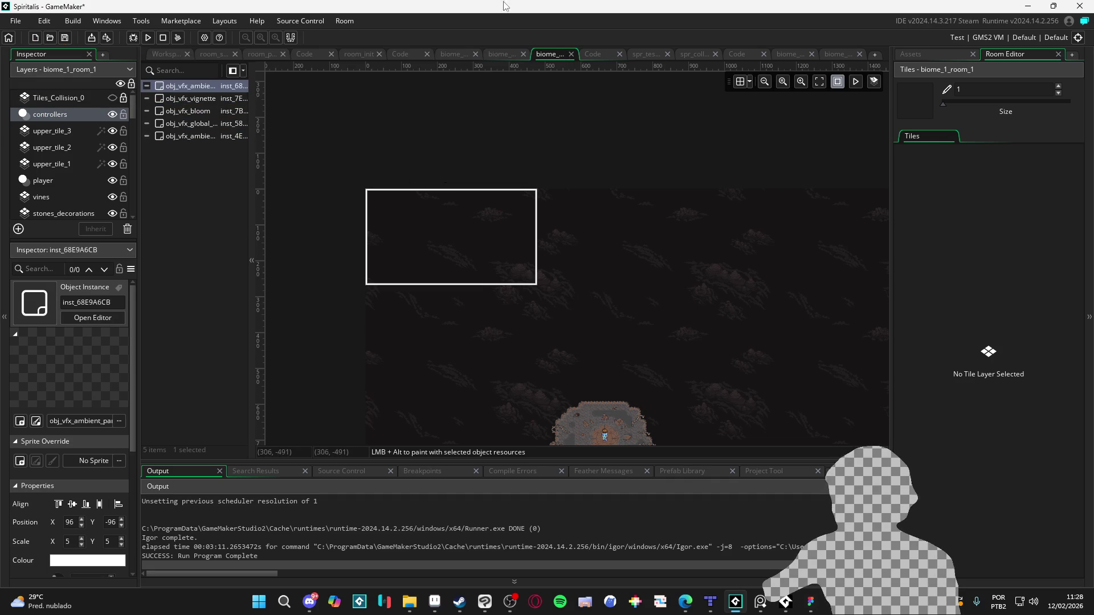
pyautogui.press('F5')
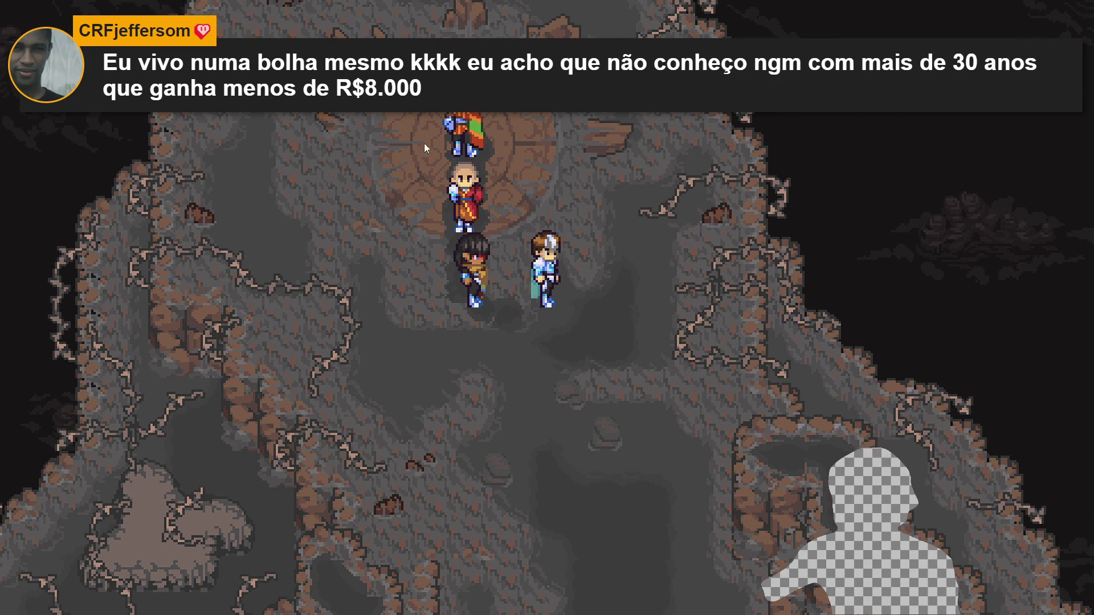
# Step: Walk the party from the stone platform down, left and right through winding passages without effects
pyautogui.press('Down')
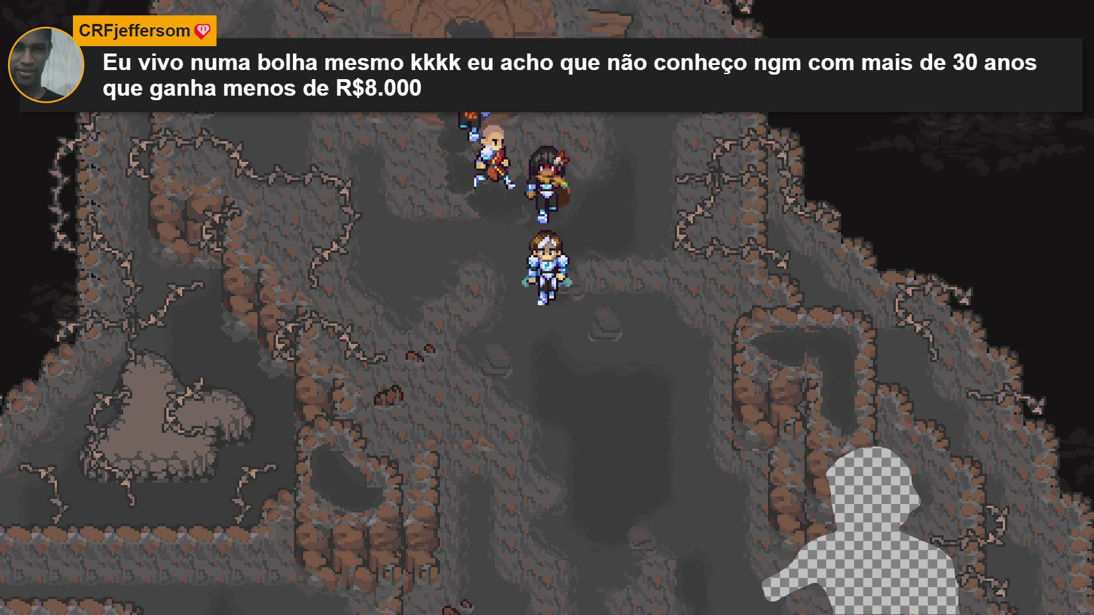
pyautogui.press('Down')
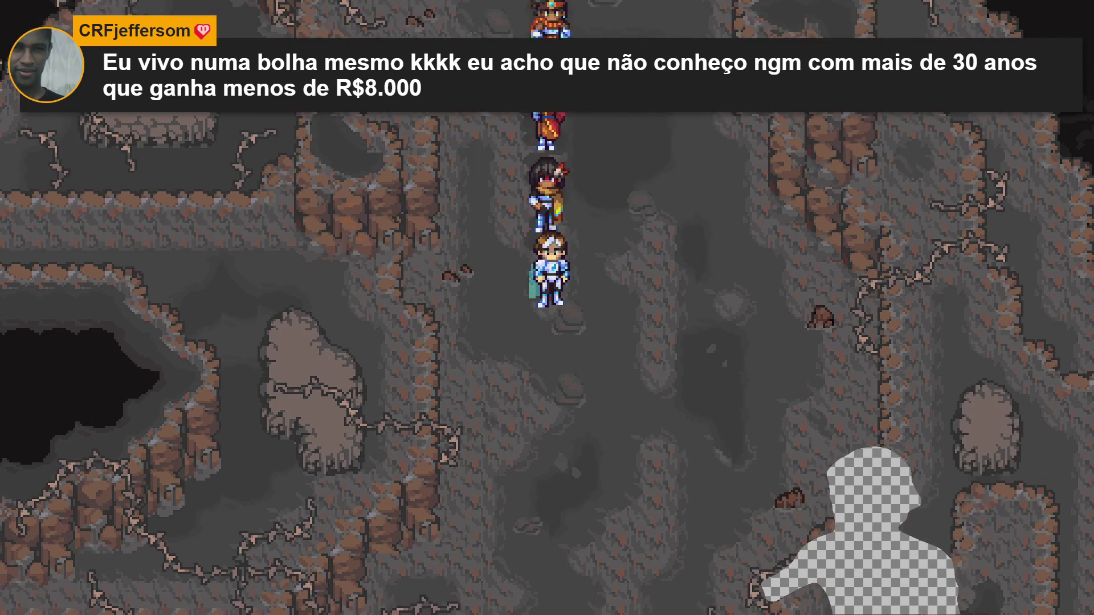
pyautogui.press('Down')
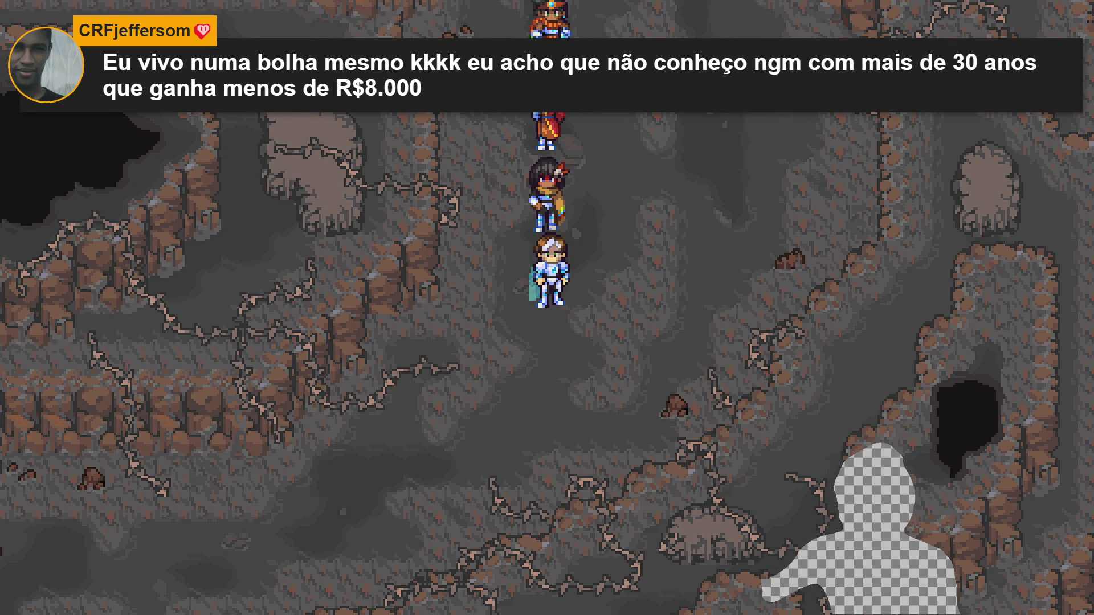
pyautogui.press('Down')
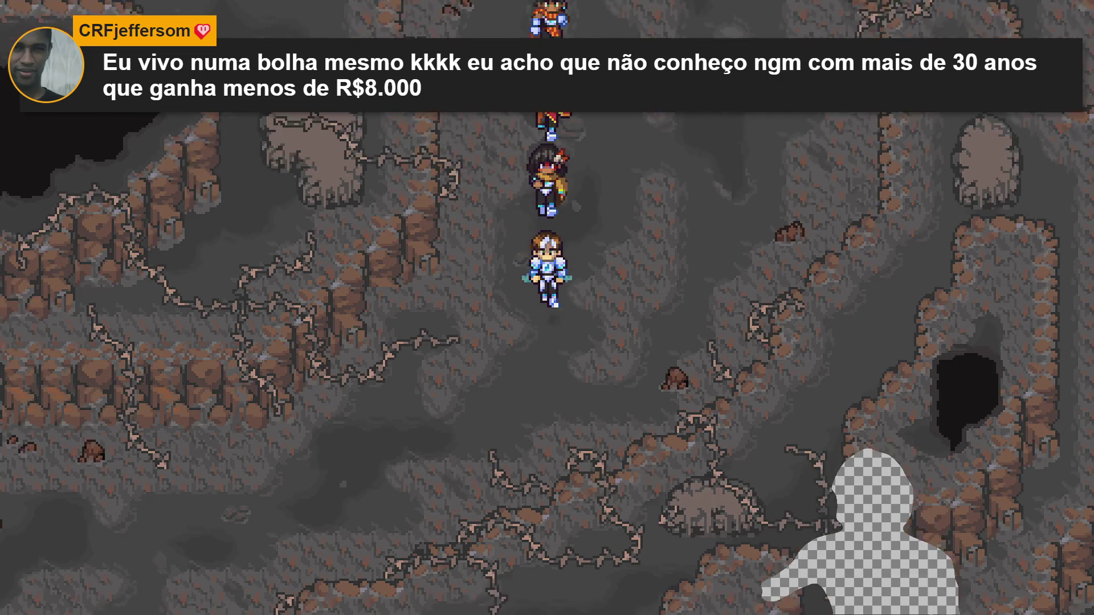
pyautogui.press('Left')
pyautogui.press('Left')
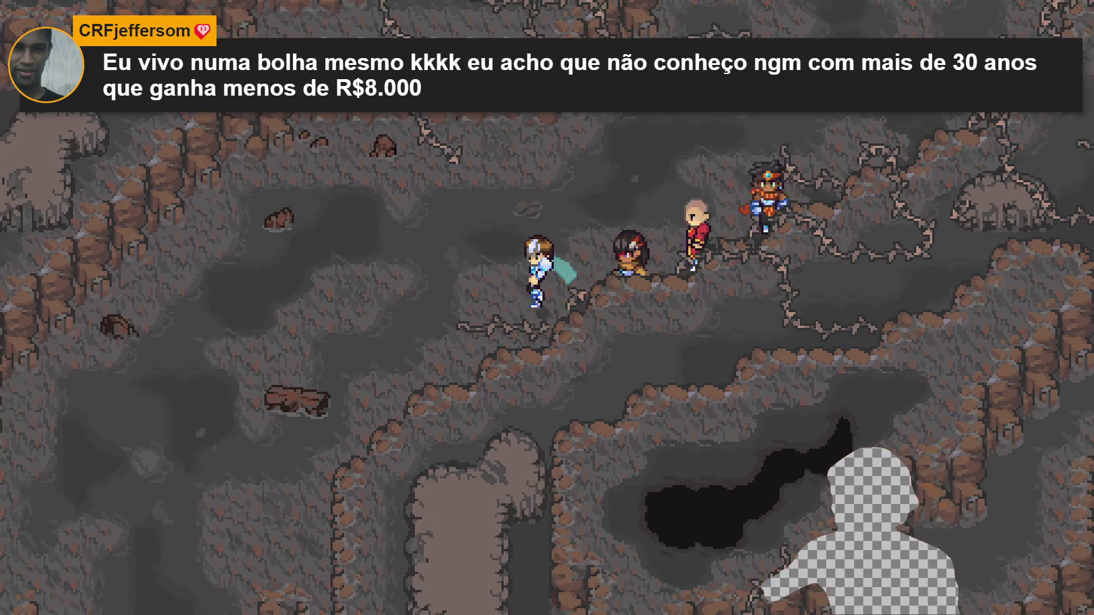
pyautogui.press('Up')
pyautogui.press('Down')
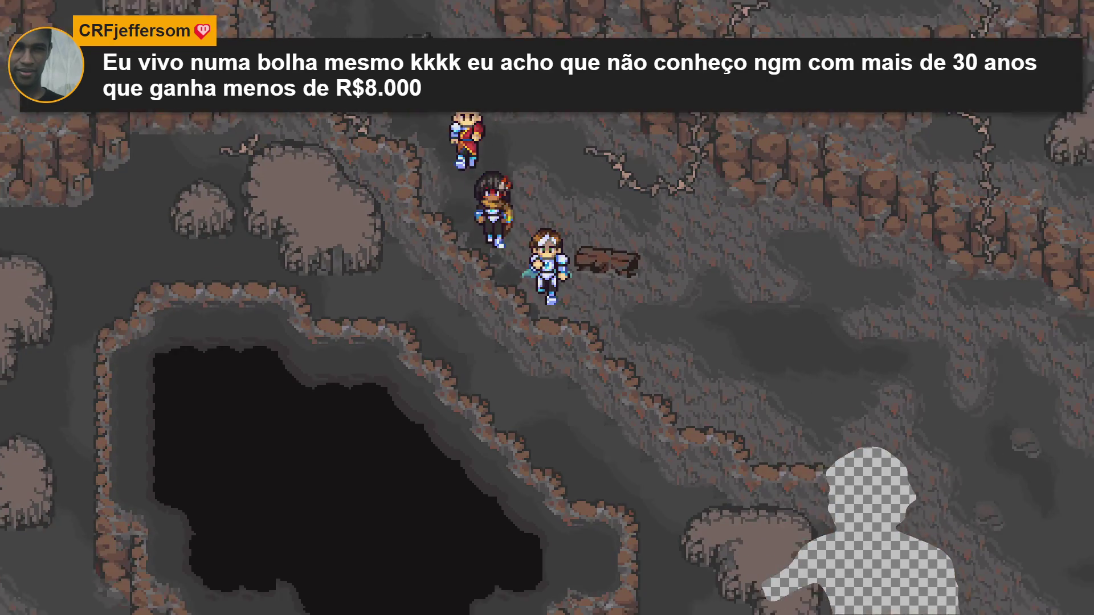
pyautogui.press('Down')
pyautogui.press('Right')
pyautogui.press('Up')
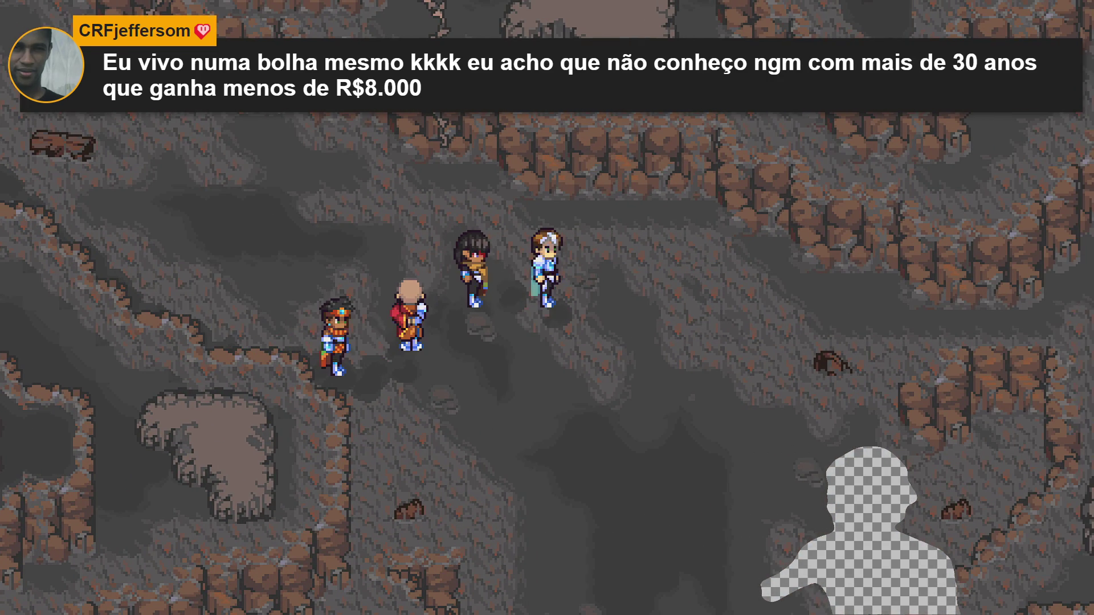
pyautogui.press('Down')
pyautogui.press('Right')
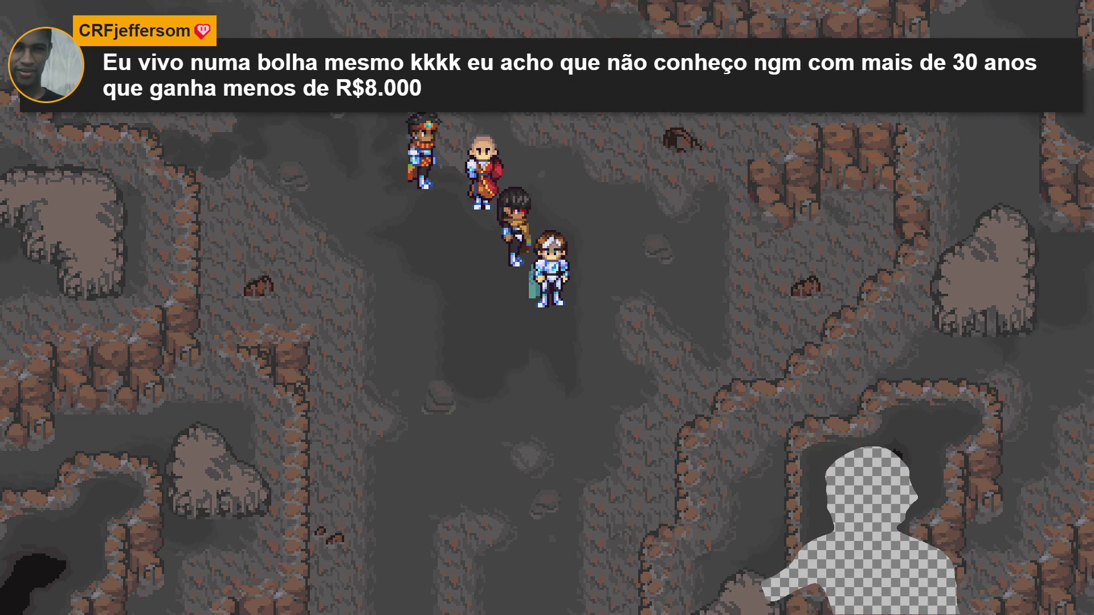
pyautogui.press('Right')
pyautogui.press('Down')
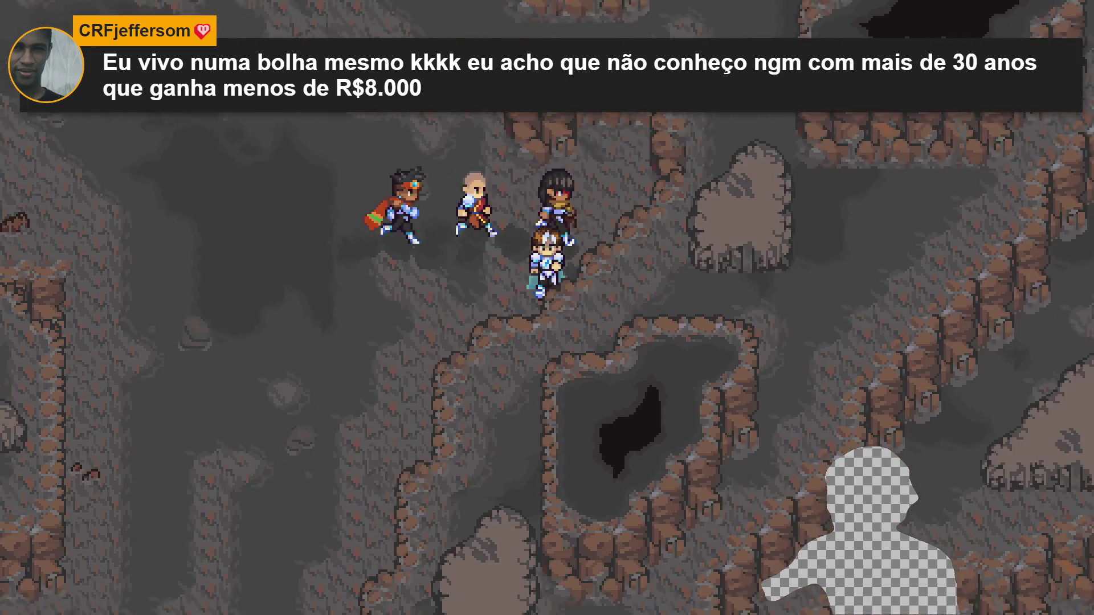
pyautogui.press('Left')
pyautogui.press('Down')
pyautogui.press('Left')
pyautogui.press('Up')
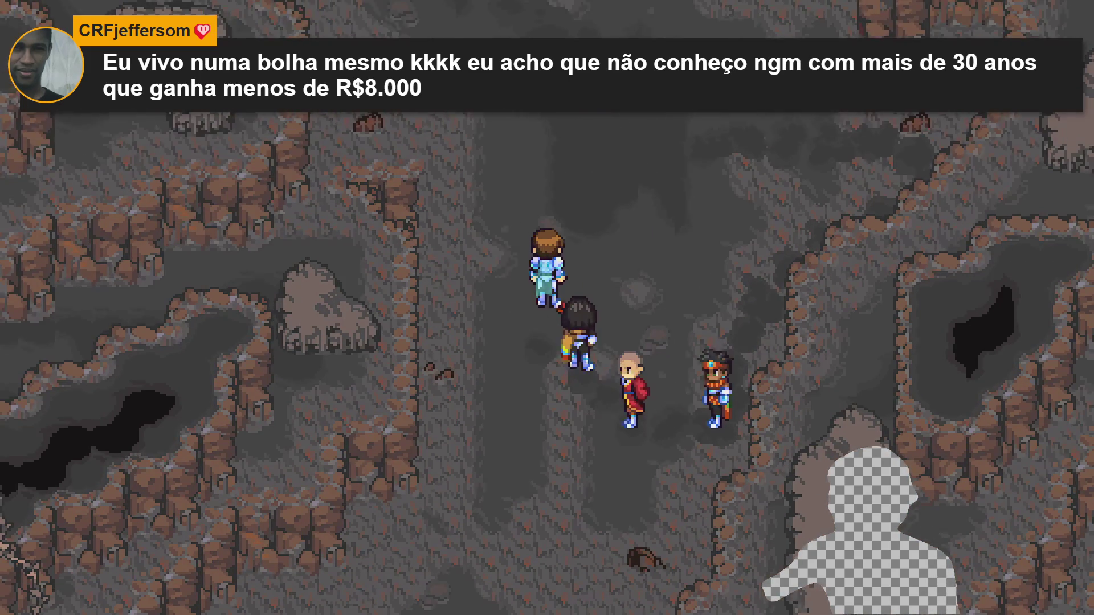
pyautogui.press('Left')
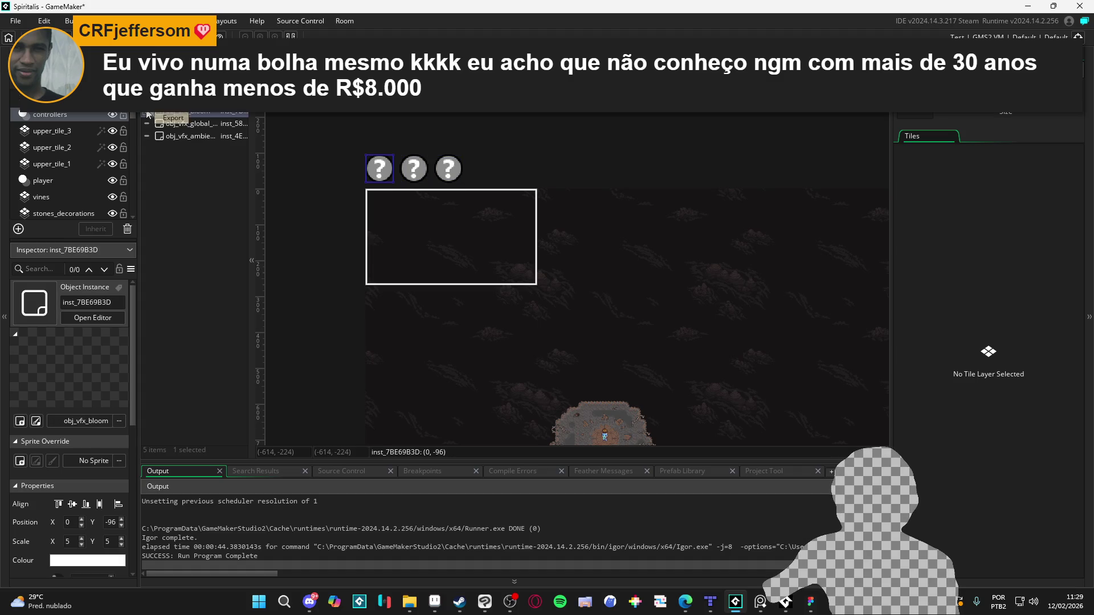
# Step: Re-enable the obj_vfx_global and obj_vfx_ambient instances and relaunch the game with F5
pyautogui.click(146, 123)
pyautogui.click(146, 136)
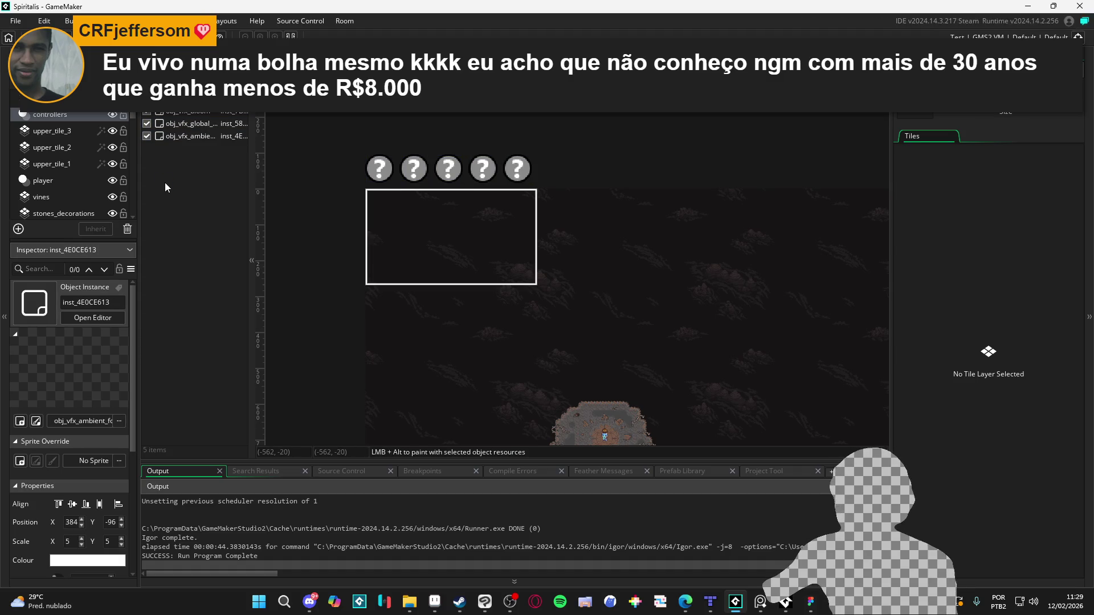
pyautogui.press('F5')
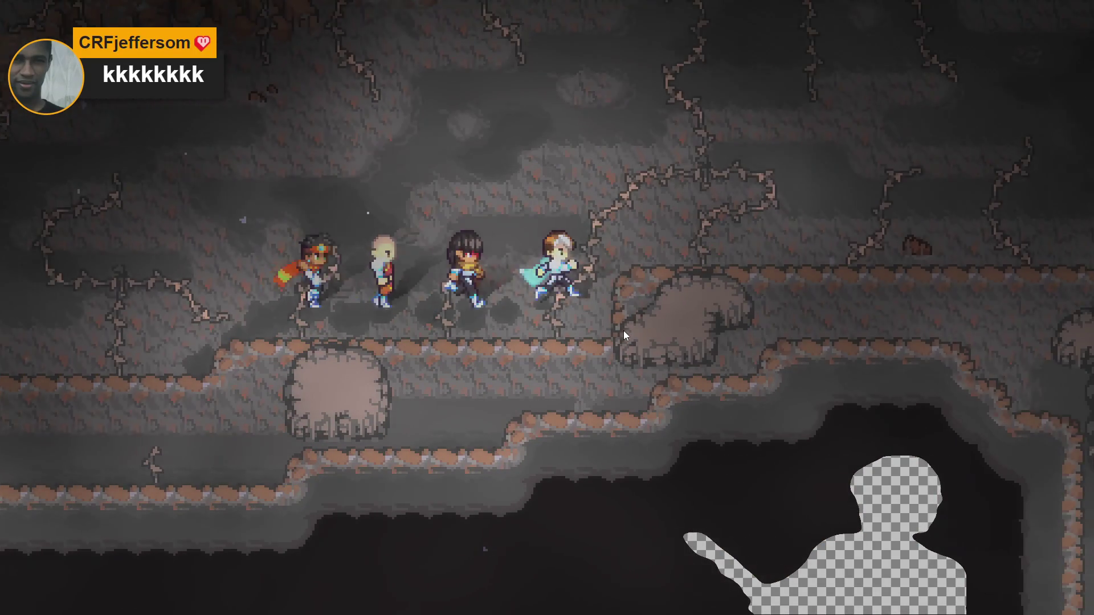
# Step: Walk the party up, down and right through the foggy cave with effects restored
pyautogui.press('Up')
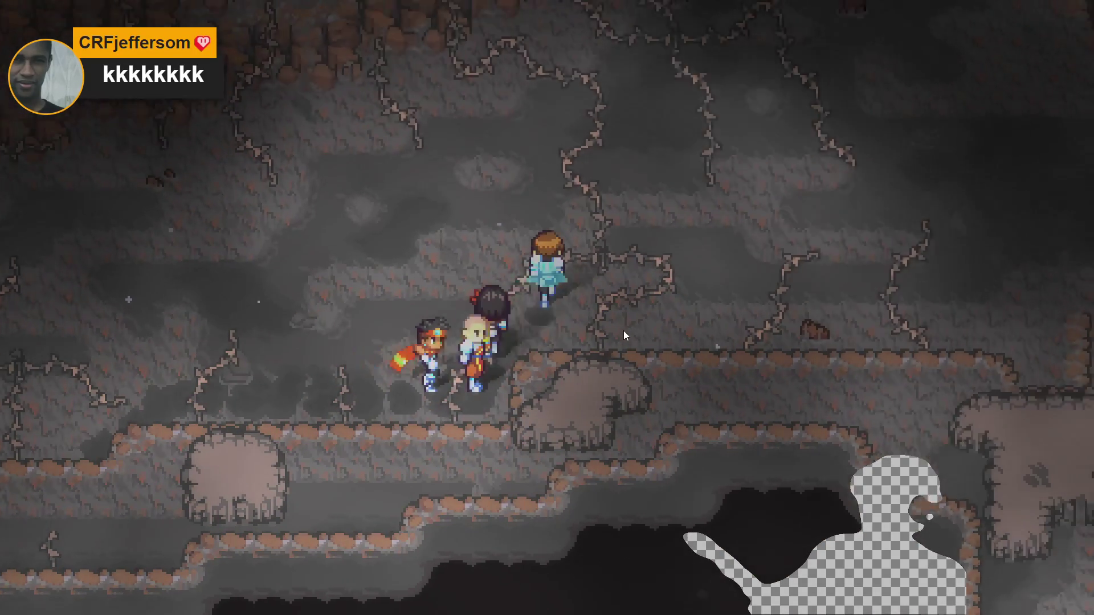
pyautogui.press('Down')
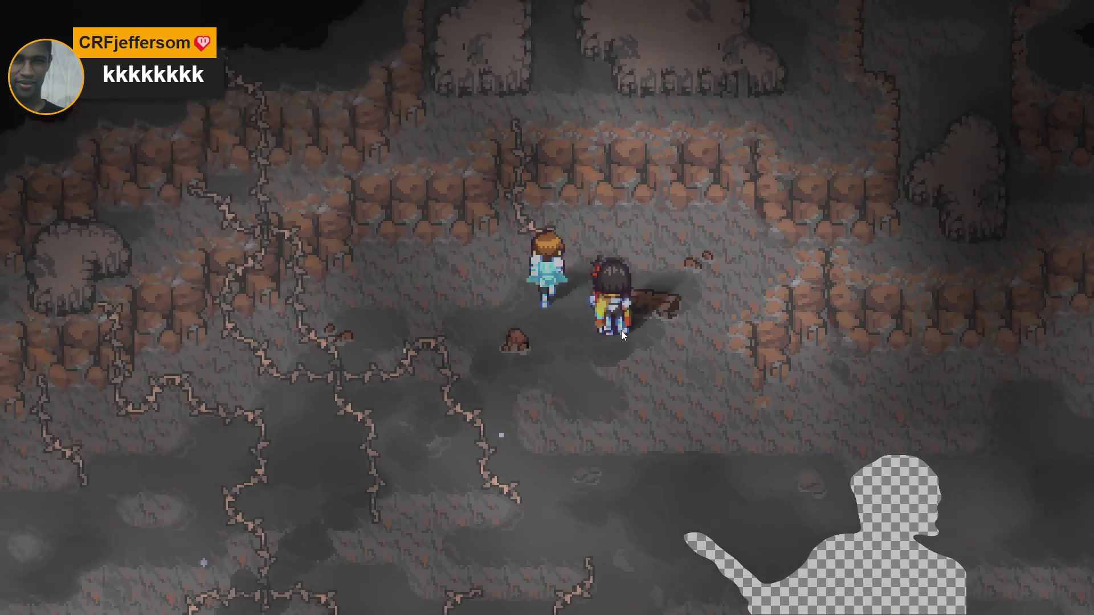
pyautogui.press('Right')
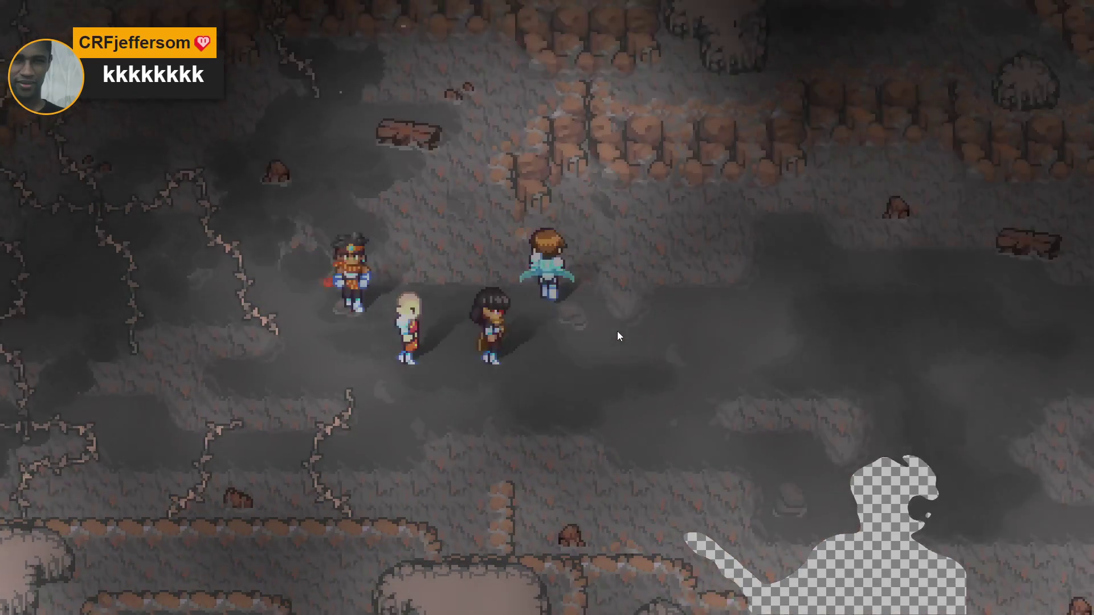
pyautogui.press('Up')
pyautogui.press('Right')
pyautogui.press('Down')
pyautogui.press('Down')
pyautogui.press('Right')
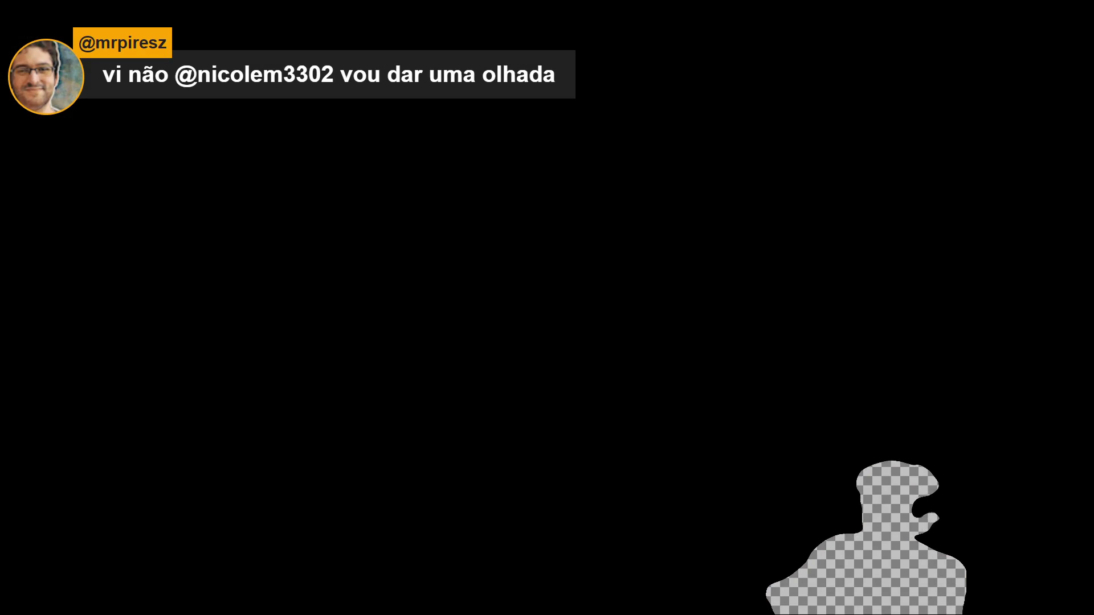
# Step: Add a new asset layer to biome_1_room_1 and name it 'transition'
pyautogui.scroll(-3, 525, 276)
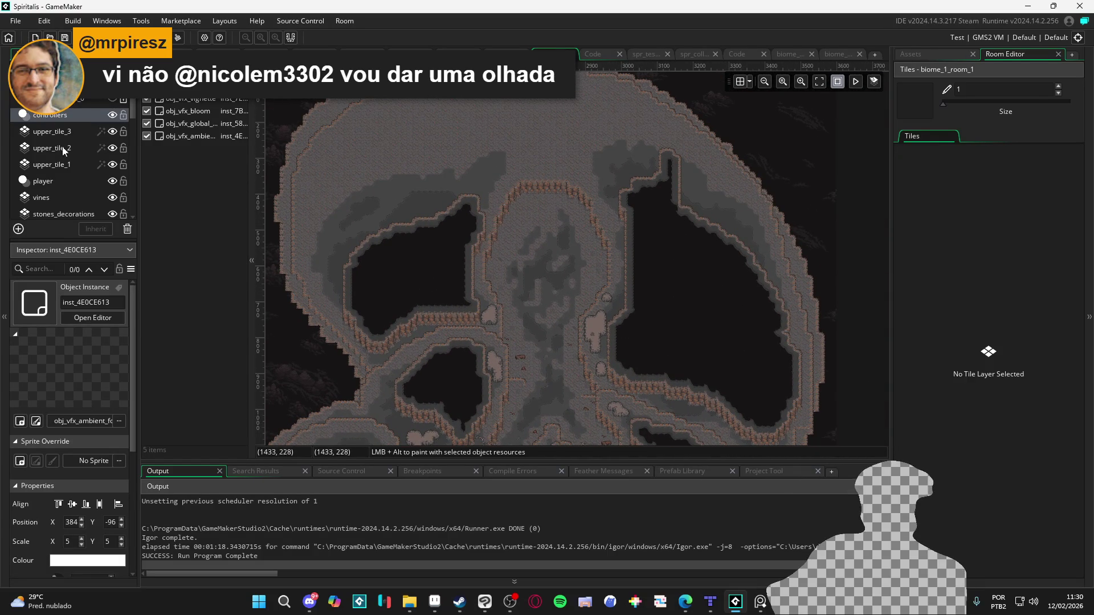
pyautogui.click(19, 229)
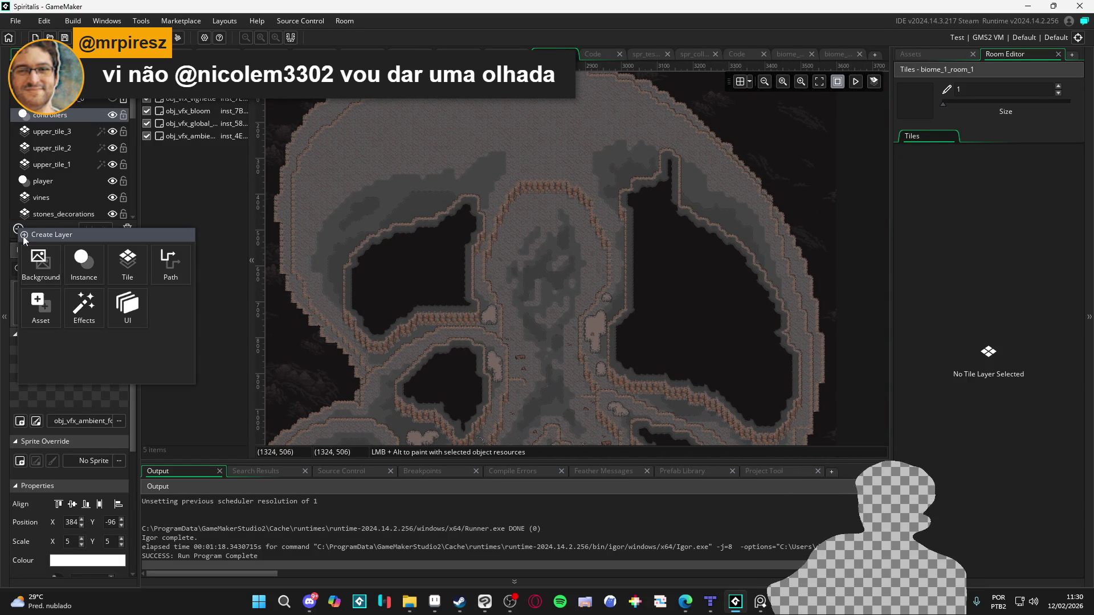
pyautogui.click(43, 303)
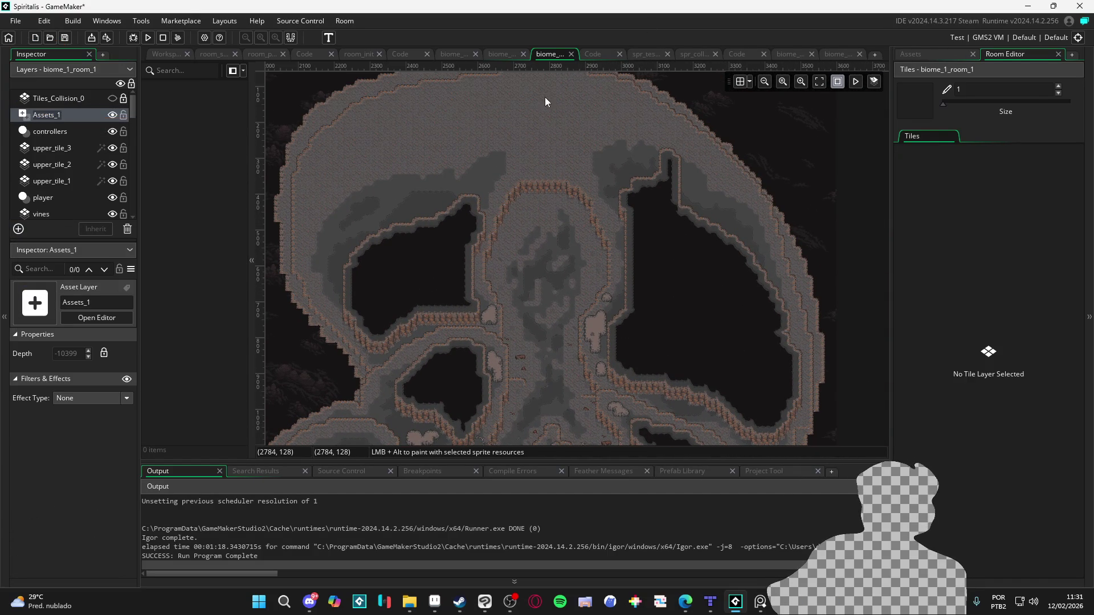
pyautogui.write('transition')
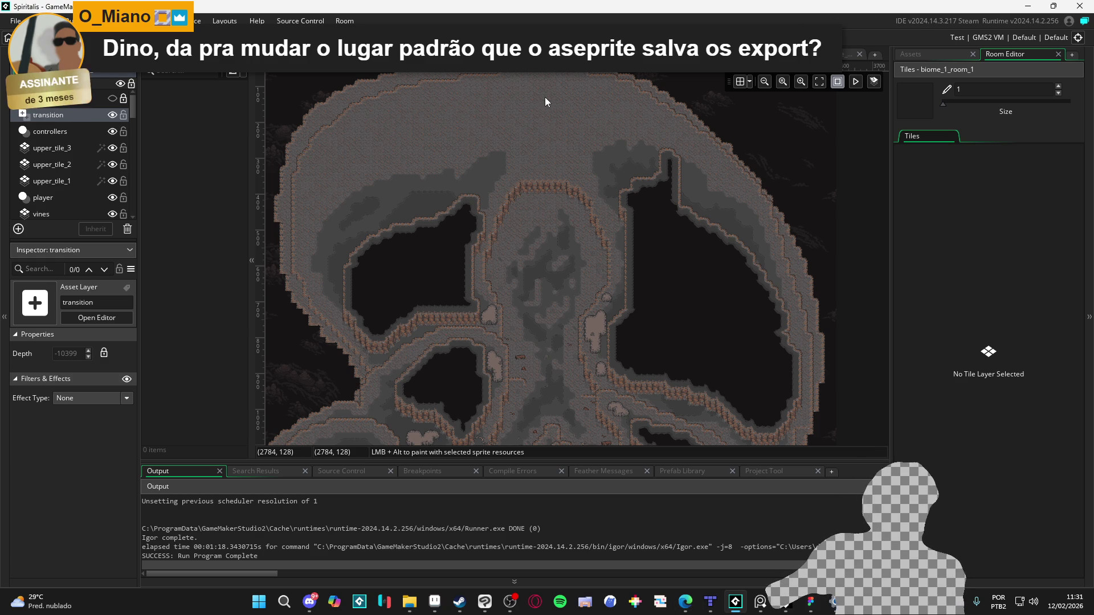
# Step: Show the Asset Browser and pan the room view slightly to the right
pyautogui.click(947, 57)
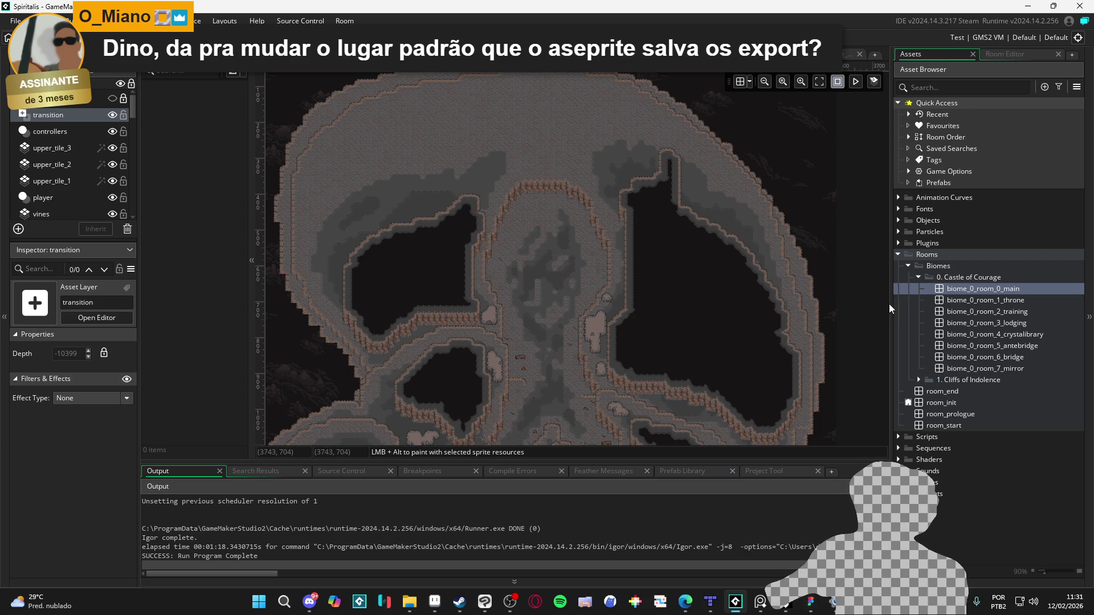
pyautogui.scroll(5, 500, 239)
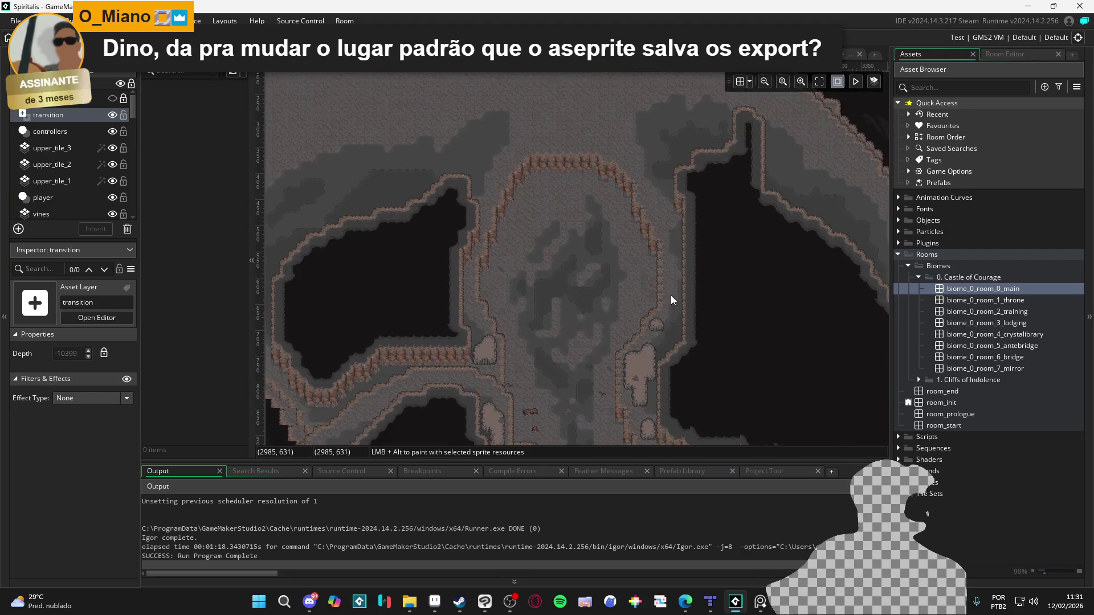
pyautogui.moveTo(468, 277); pyautogui.dragTo(491, 281)
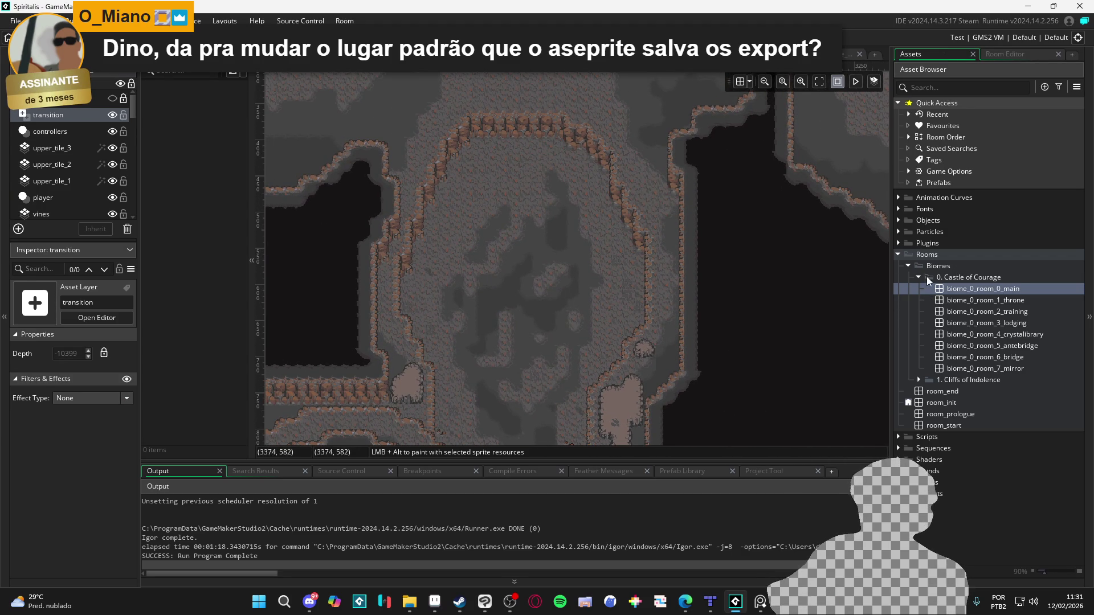
pyautogui.scroll(3, 576, 295)
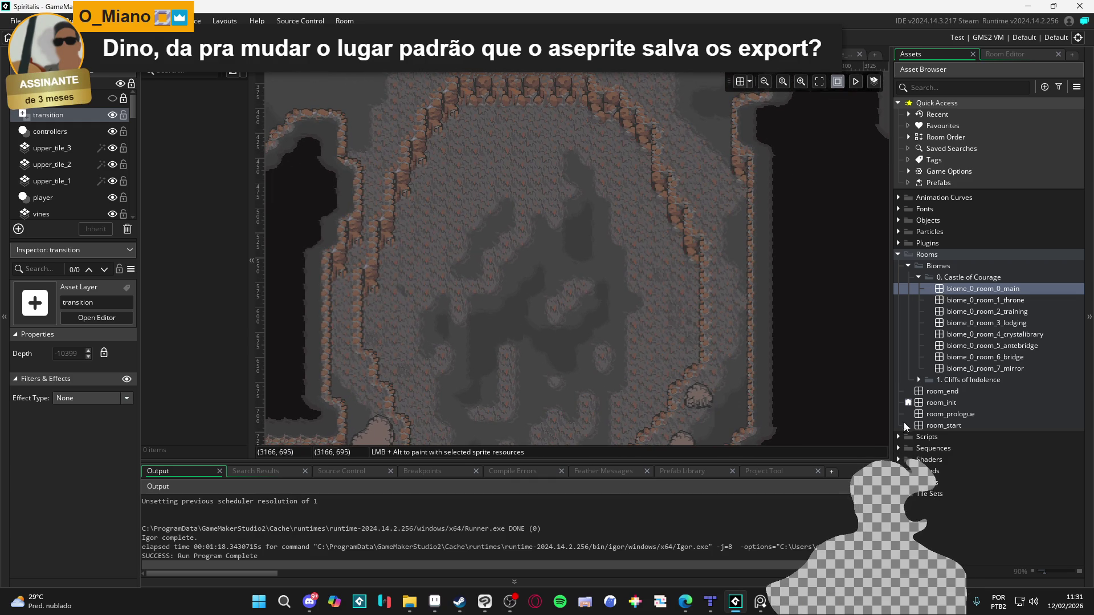
# Step: Expand the Sprites folder and scroll through its _Common, Battle and Field subfolders
pyautogui.doubleClick(929, 482)
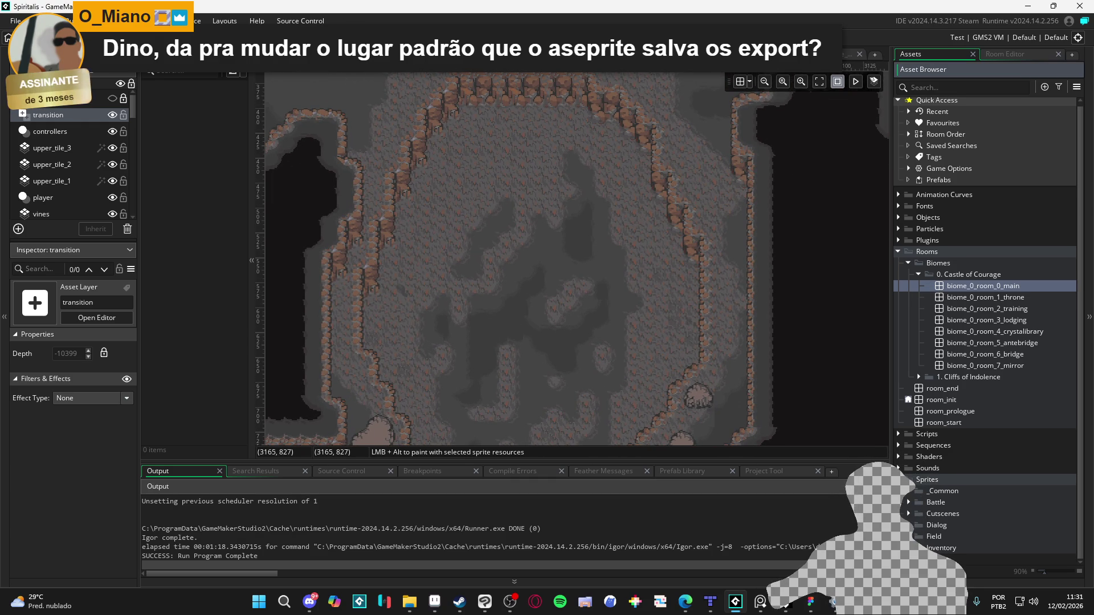
pyautogui.scroll(-2, 985, 319)
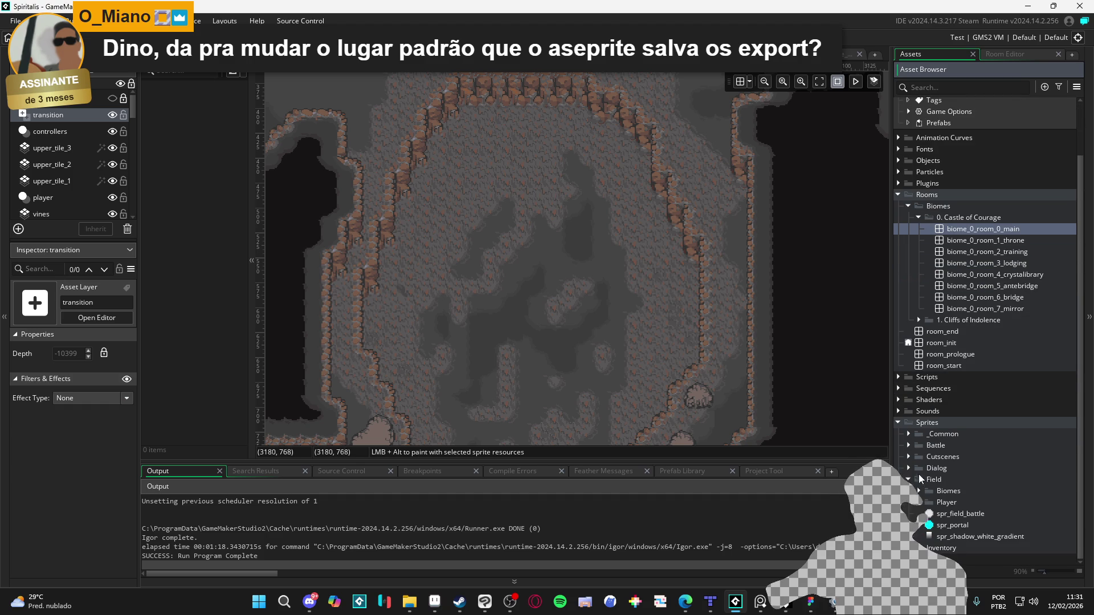
pyautogui.scroll(2, 986, 318)
pyautogui.scroll(-2, 985, 319)
pyautogui.scroll(2, 985, 319)
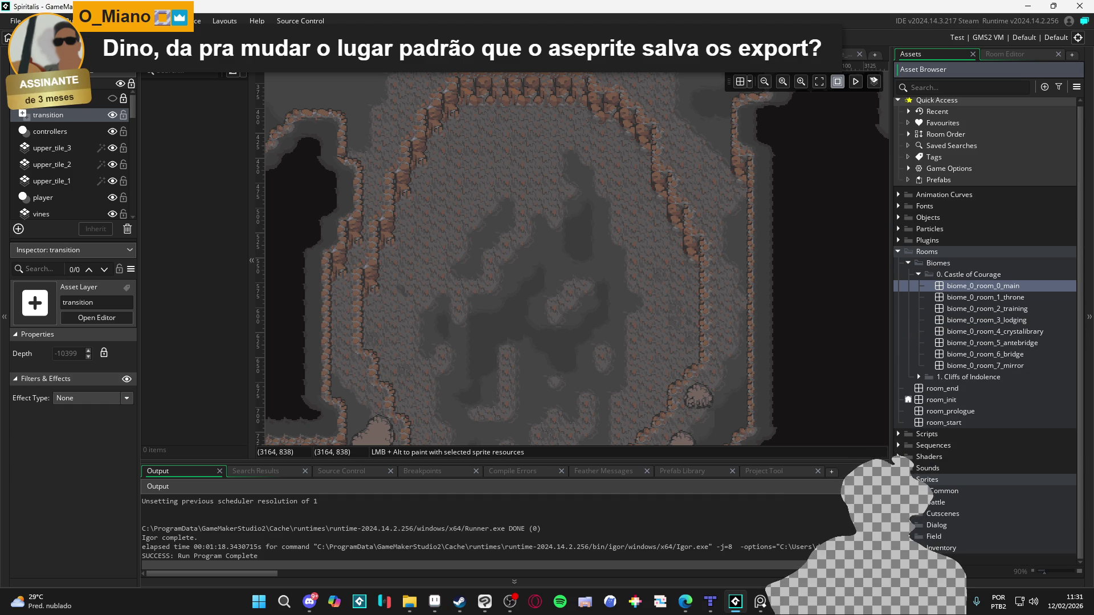
pyautogui.scroll(-2, 812, 393)
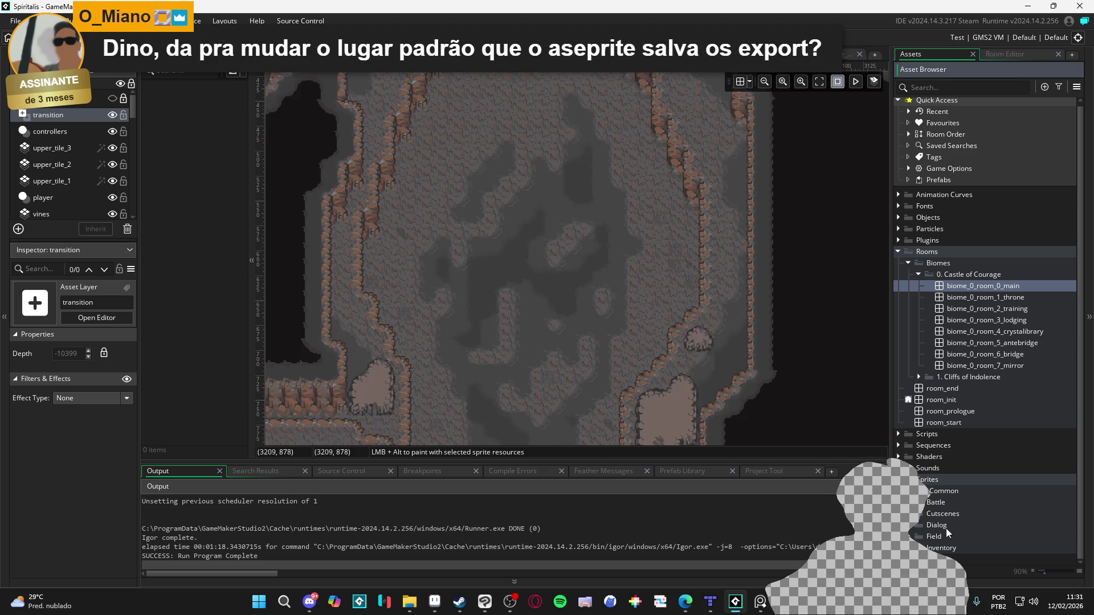
pyautogui.scroll(2, 567, 299)
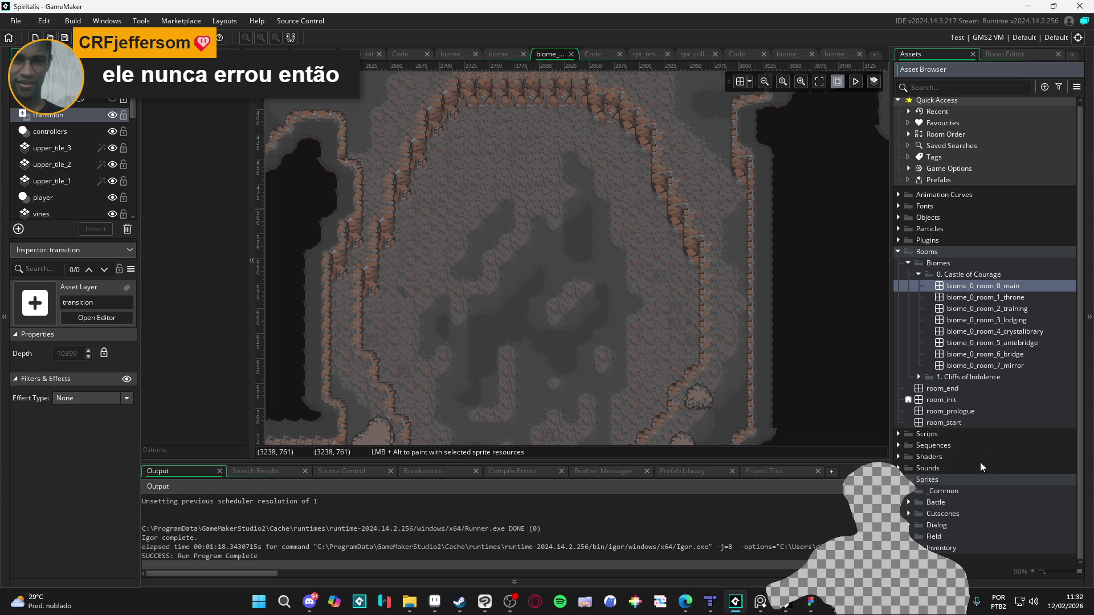
# Step: Switch to the web browser and load youtube in a new tab
pyautogui.hotkey('alt', 'Tab')
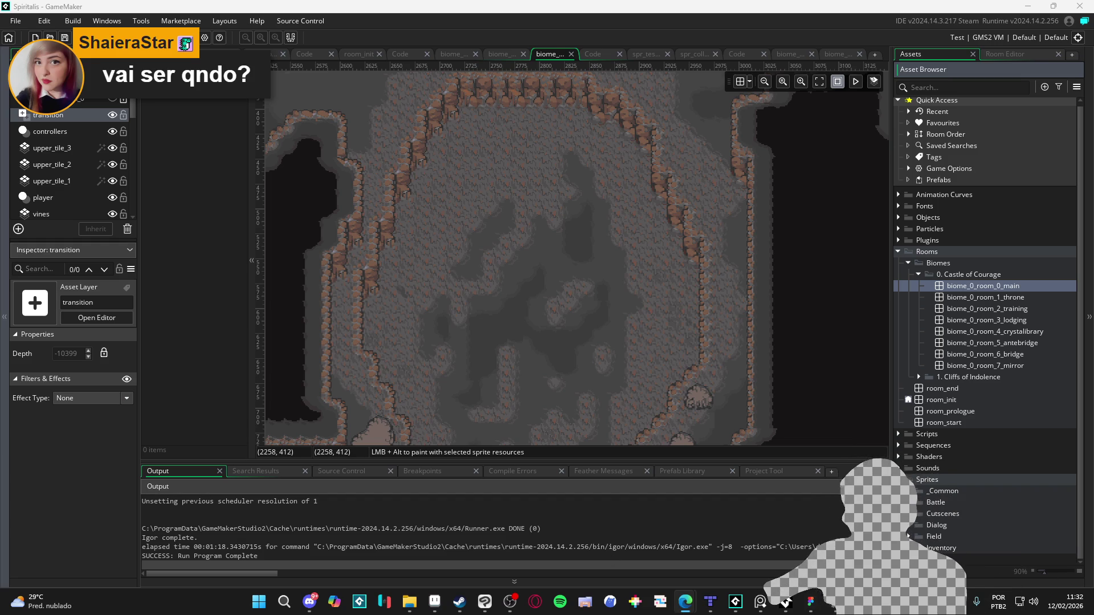
pyautogui.hotkey('alt', 'Tab')
pyautogui.write('youtube')
pyautogui.press('Return')
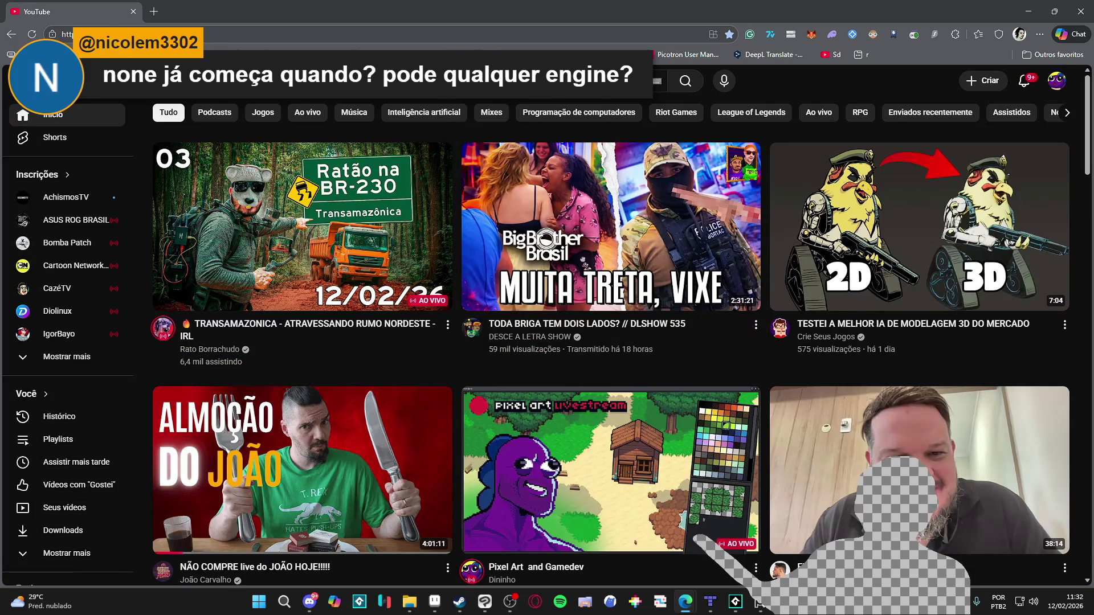
# Step: Search YouTube for 'noneclass' and list the NoNeClass channel's uploaded videos
pyautogui.press('/')
pyautogui.write('noneclass')
pyautogui.press('Return')
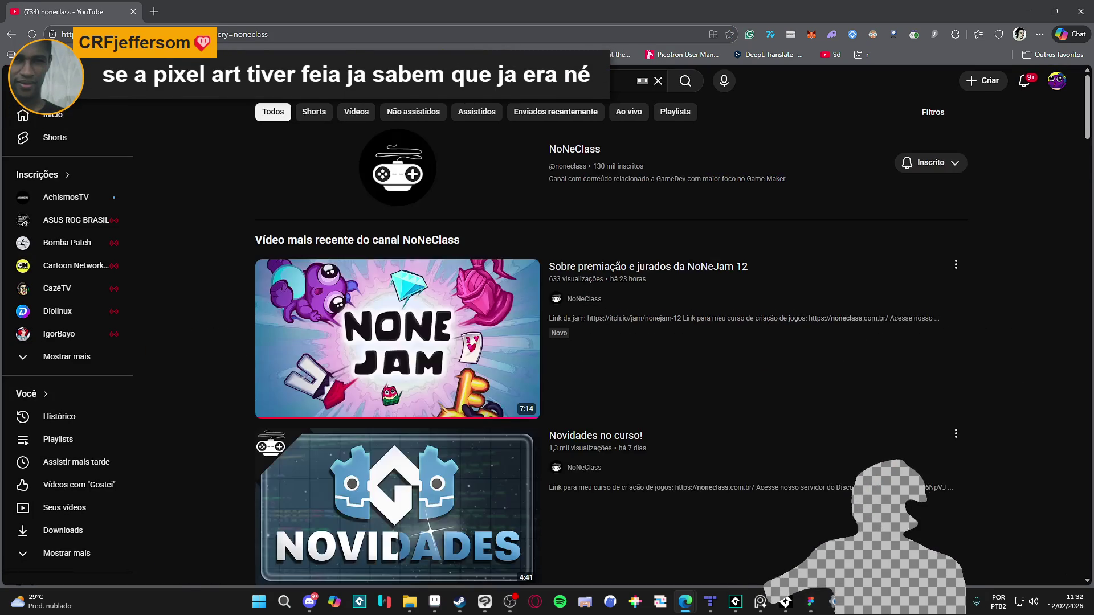
pyautogui.click(575, 149)
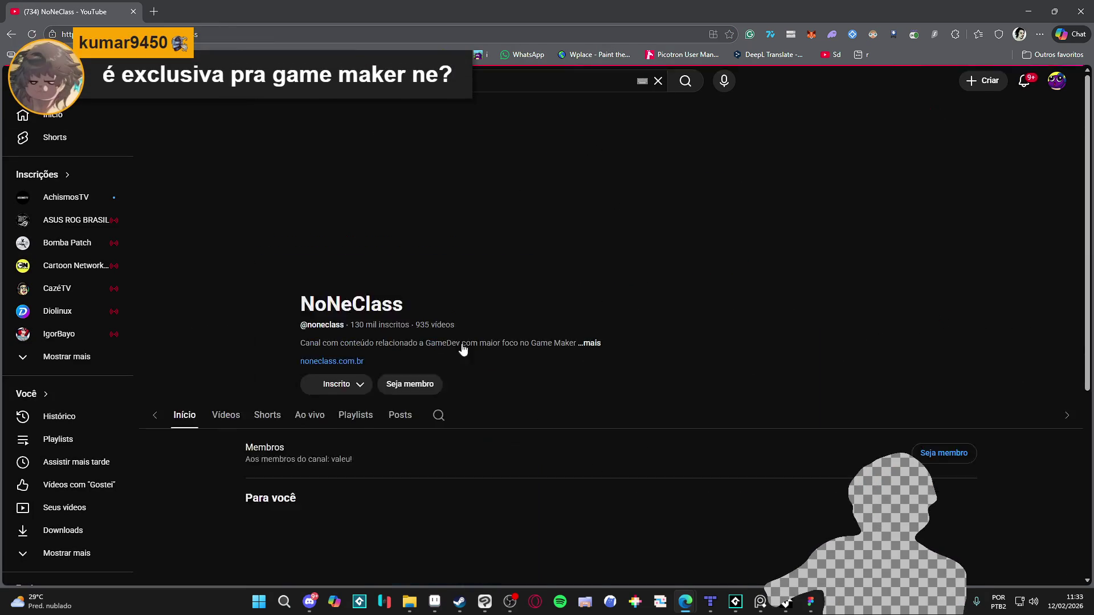
pyautogui.scroll(-4, 439, 420)
pyautogui.scroll(4, 399, 393)
pyautogui.click(305, 351)
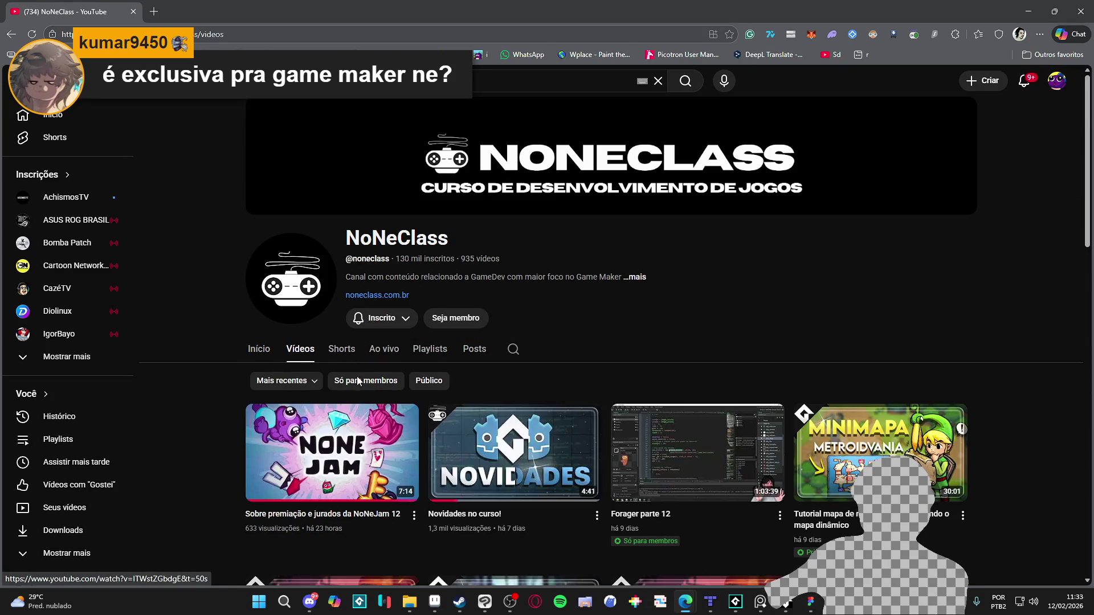
# Step: Open the NoNeJam 12 video, pause it, and open the itch.io jam link from its description
pyautogui.scroll(-2, 356, 386)
pyautogui.click(339, 393)
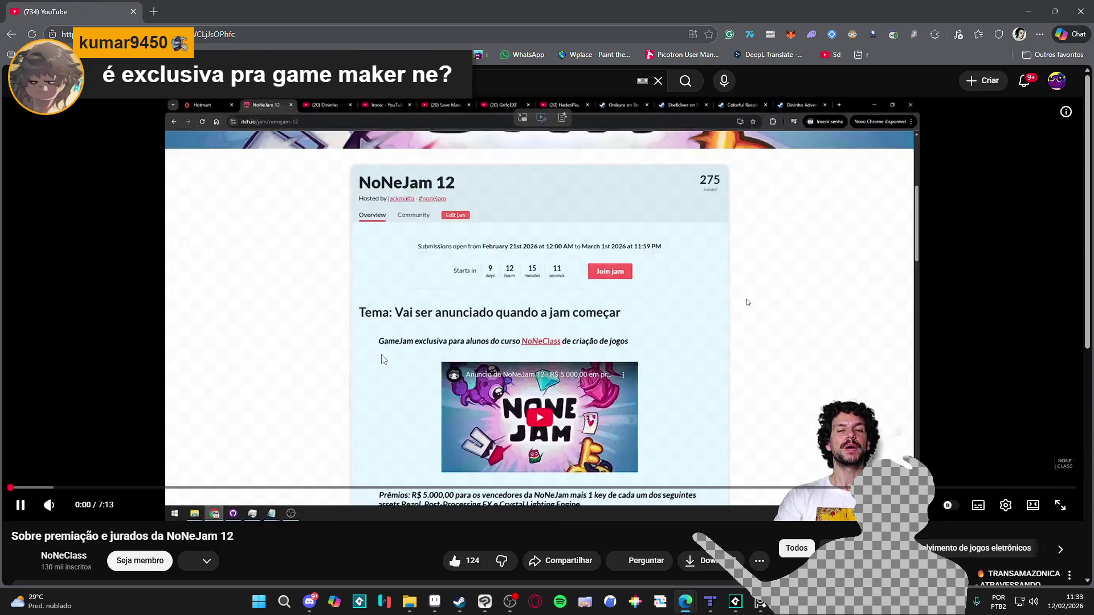
pyautogui.click(358, 394)
pyautogui.scroll(-1, 357, 393)
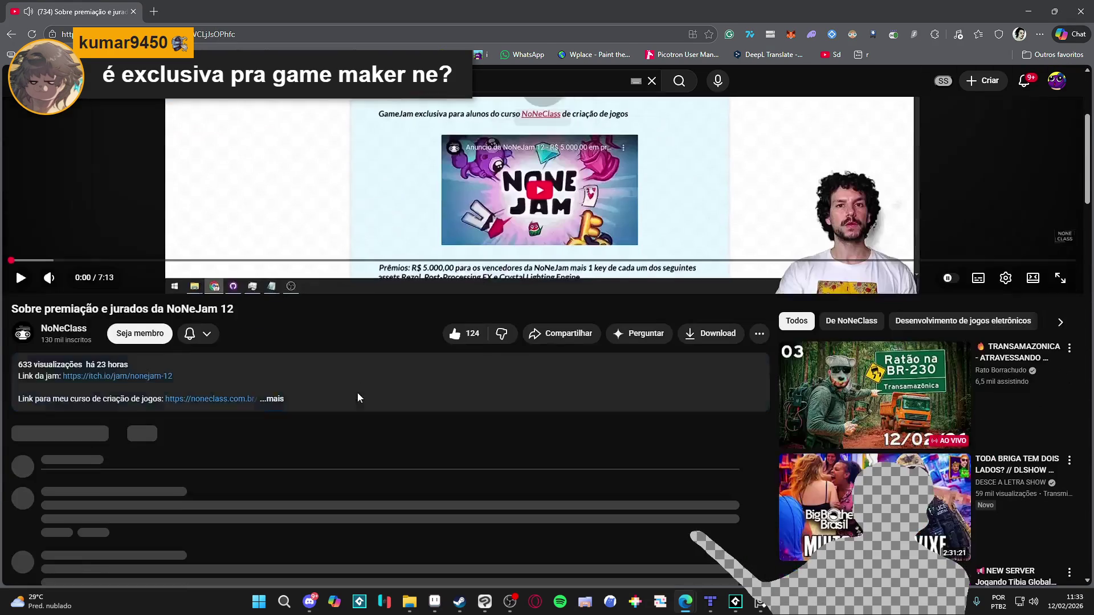
pyautogui.click(341, 399)
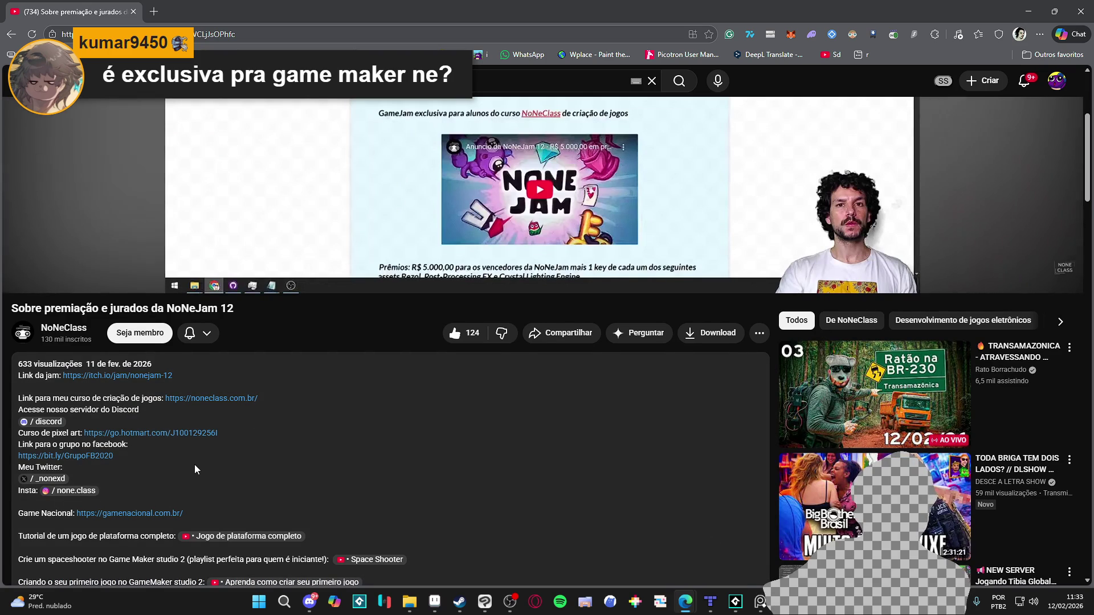
pyautogui.scroll(-2, 193, 464)
pyautogui.scroll(-6, 194, 464)
pyautogui.scroll(6, 351, 454)
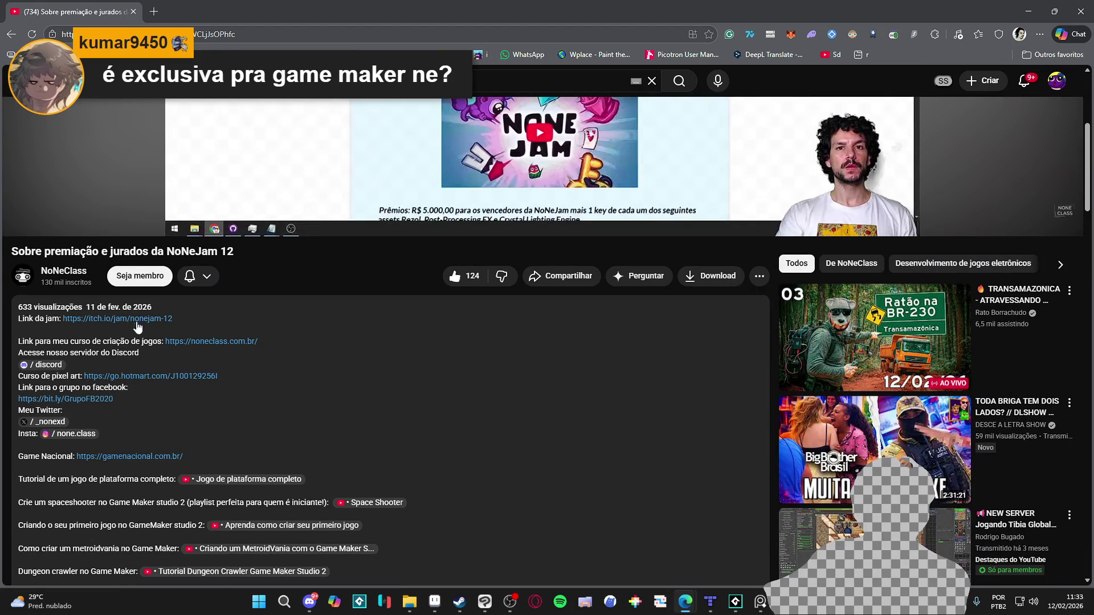
pyautogui.click(153, 321)
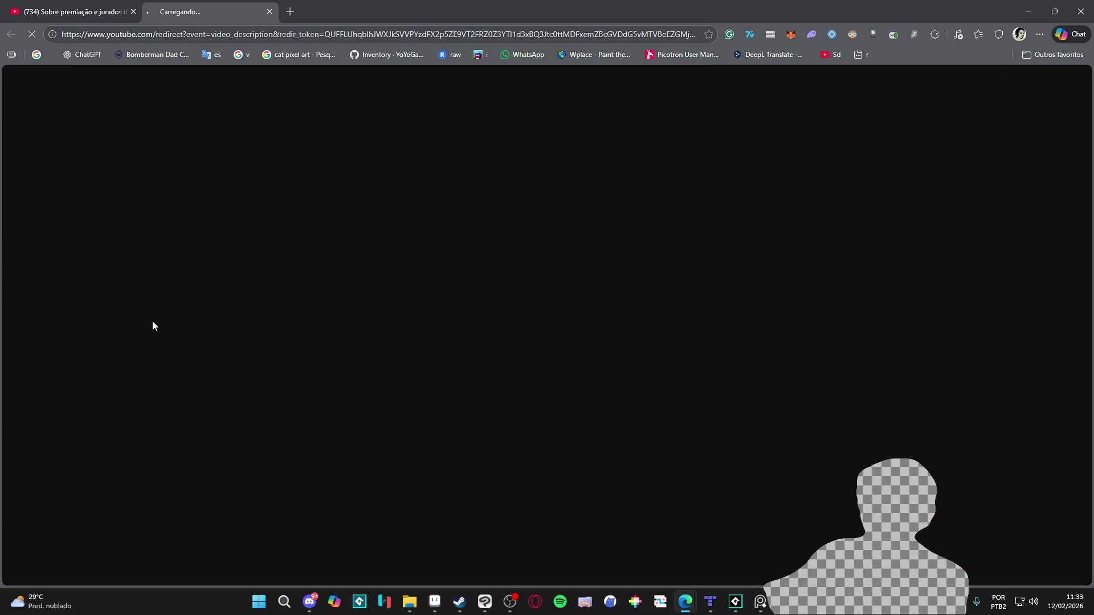
# Step: Look over the NoNeJam 12 page header, selecting the joined participants count and host line
pyautogui.click(235, 38)
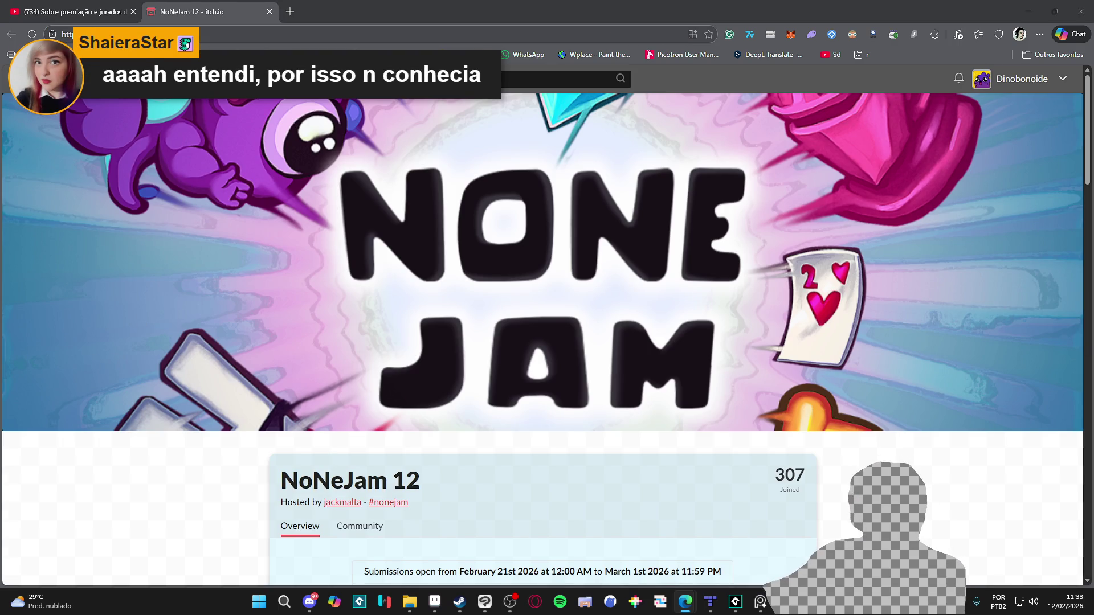
pyautogui.scroll(-8, 336, 217)
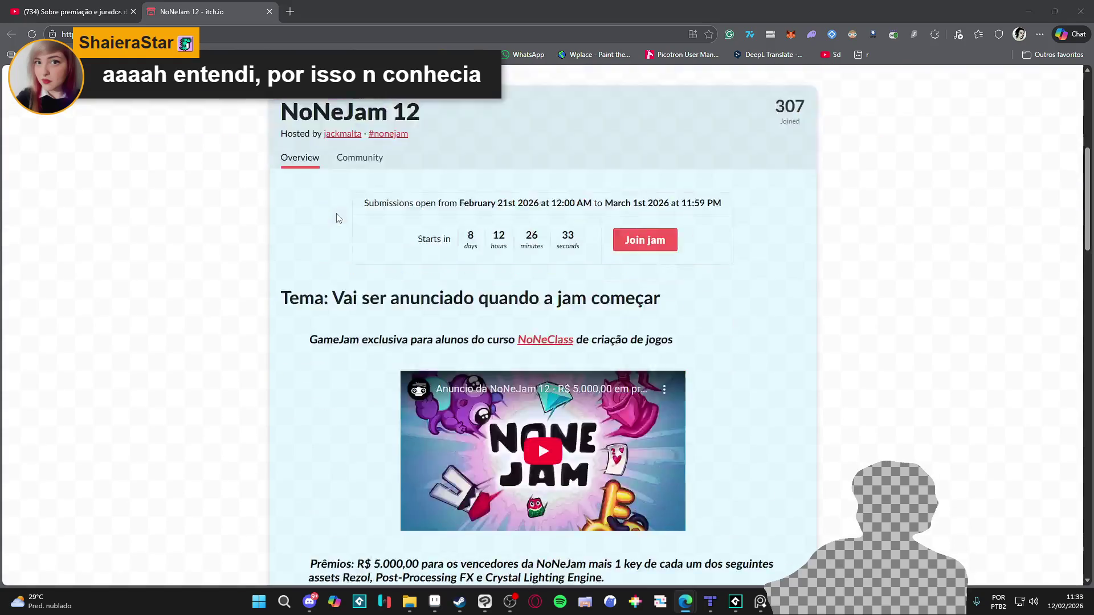
pyautogui.scroll(5, 308, 222)
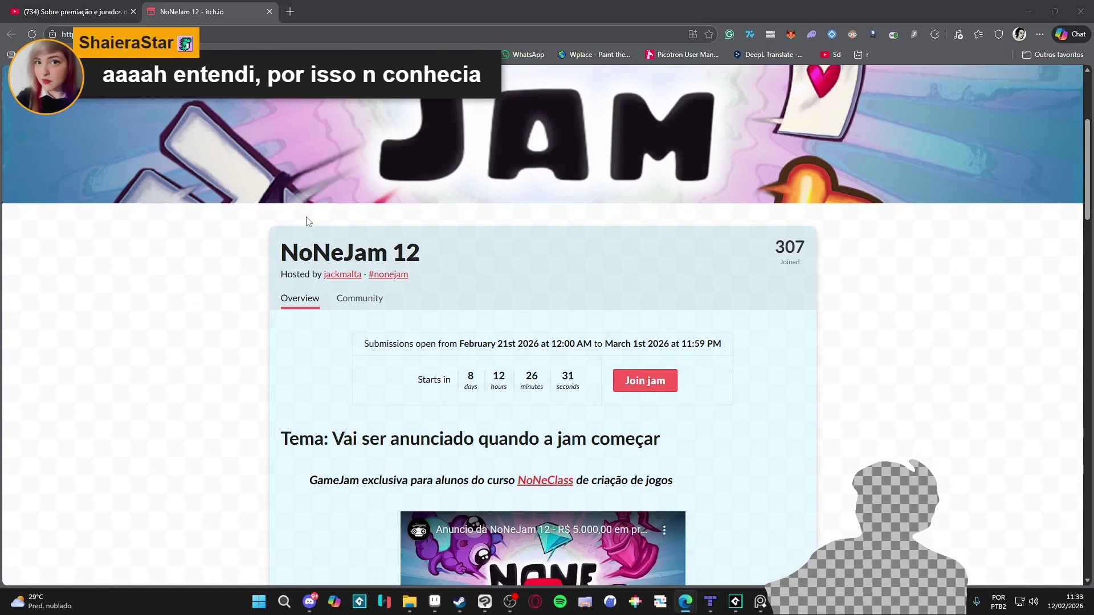
pyautogui.doubleClick(789, 246)
pyautogui.click(765, 242)
pyautogui.doubleClick(789, 246)
pyautogui.click(724, 249)
pyautogui.tripleClick(725, 249)
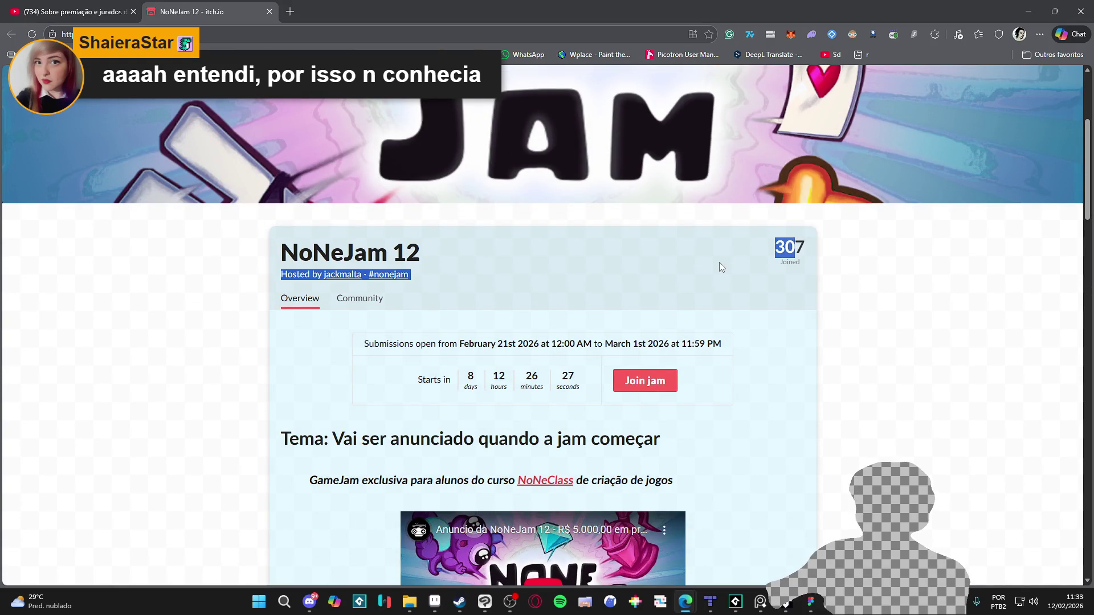
pyautogui.click(718, 262)
# Step: Scroll through the rest of the jam page, close its tab and return to GameMaker
pyautogui.scroll(-10, 720, 262)
pyautogui.scroll(-4, 719, 261)
pyautogui.scroll(4, 720, 261)
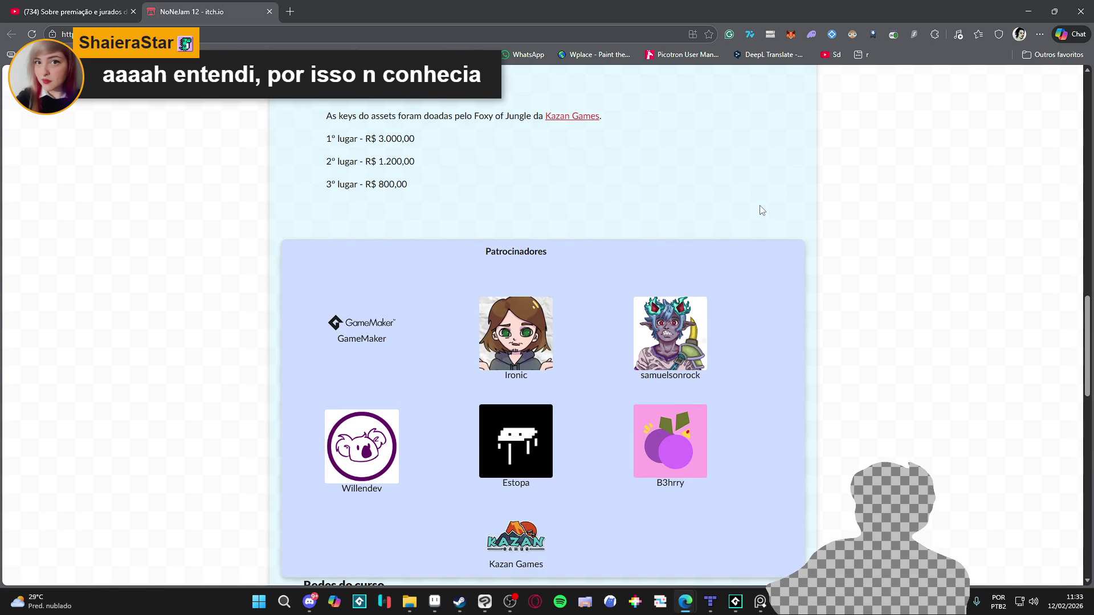
pyautogui.scroll(-1, 761, 211)
pyautogui.scroll(-2, 761, 210)
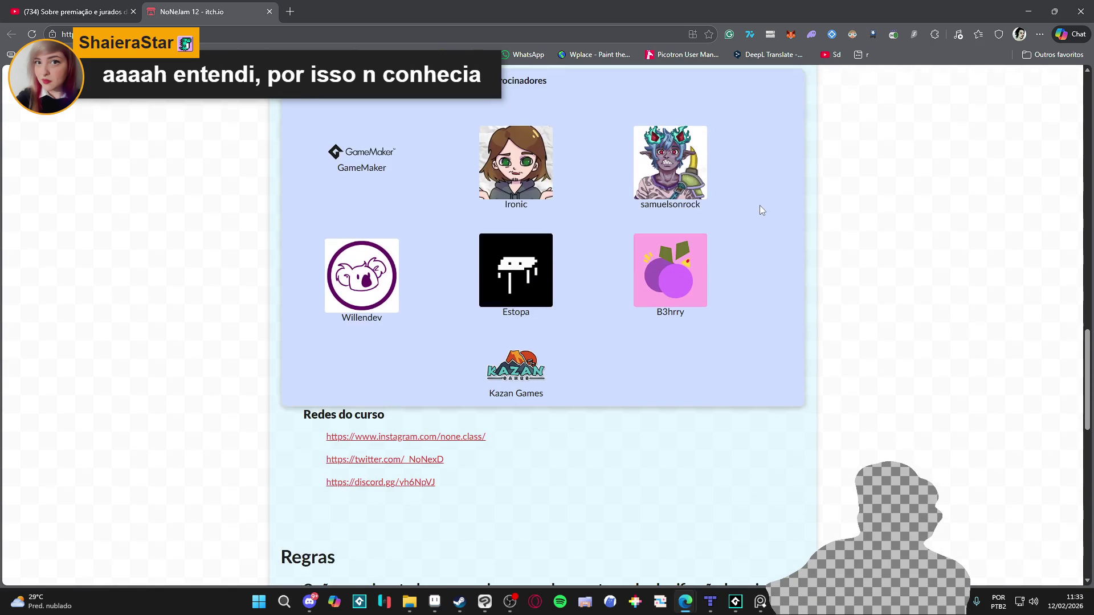
pyautogui.scroll(-3, 762, 210)
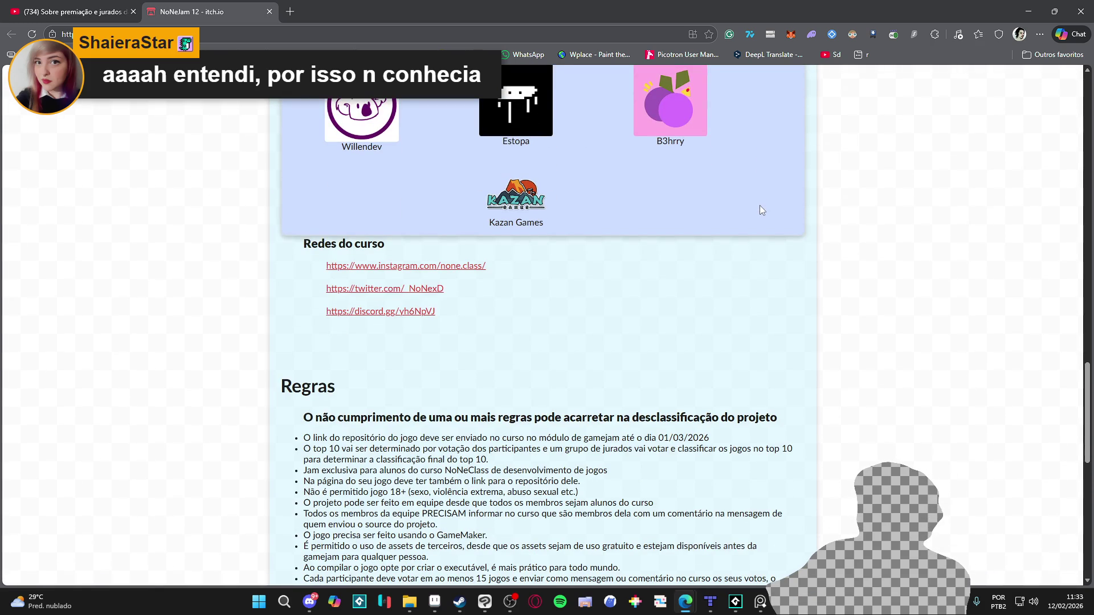
pyautogui.scroll(-10, 761, 211)
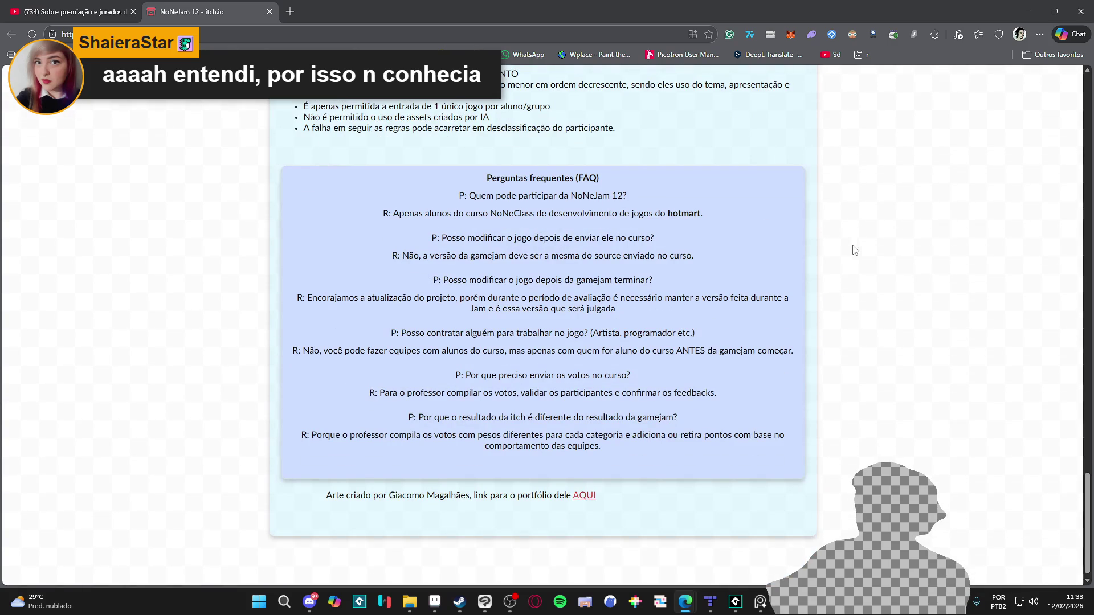
pyautogui.scroll(15, 937, 455)
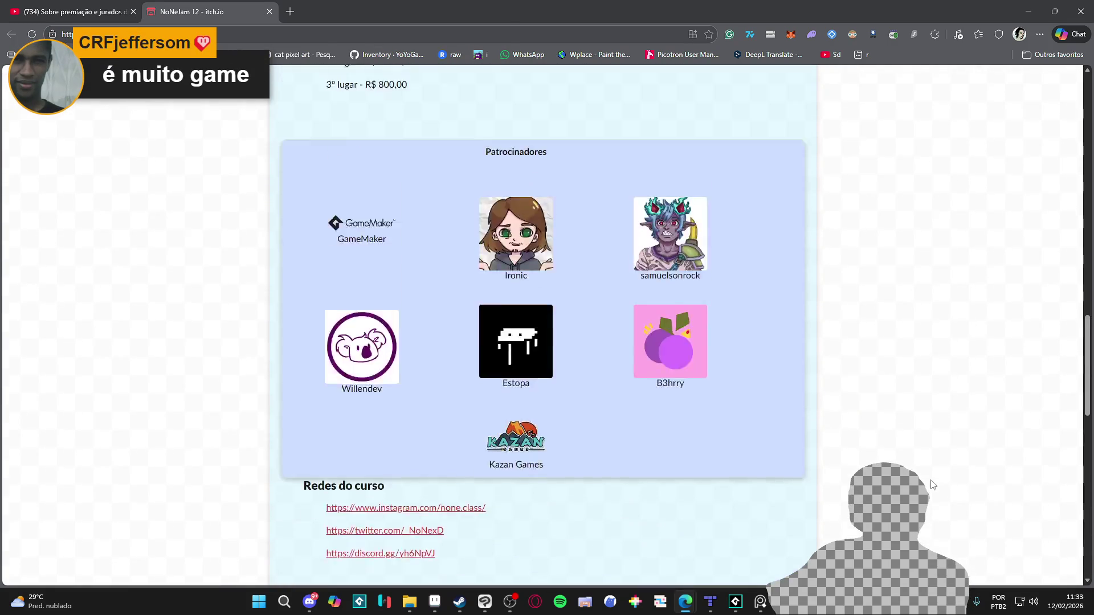
pyautogui.scroll(10, 933, 485)
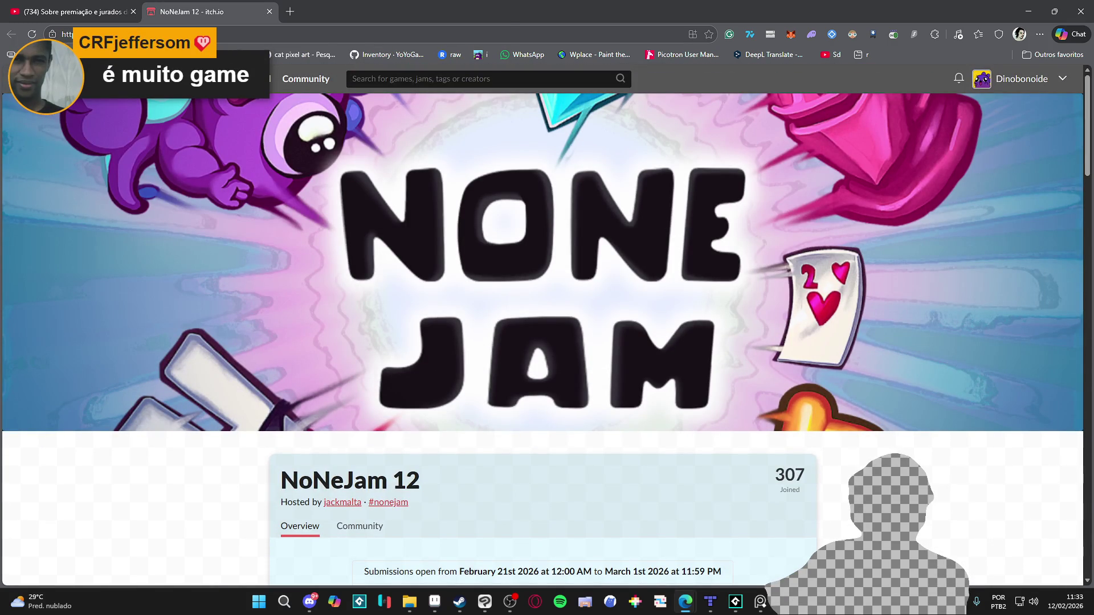
pyautogui.scroll(-9, 193, 309)
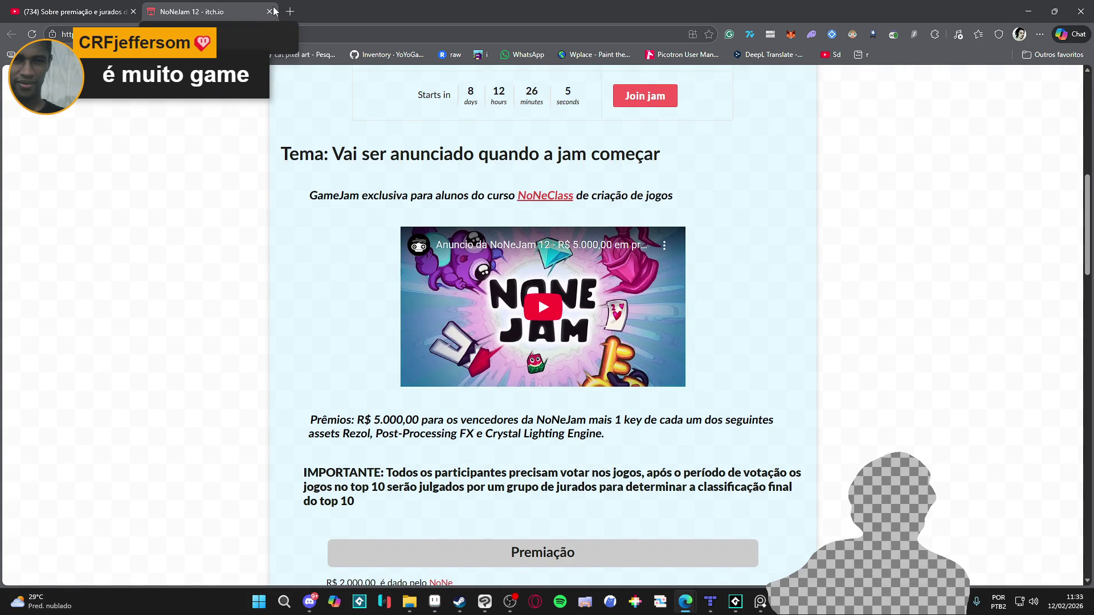
pyautogui.scroll(3, 426, 223)
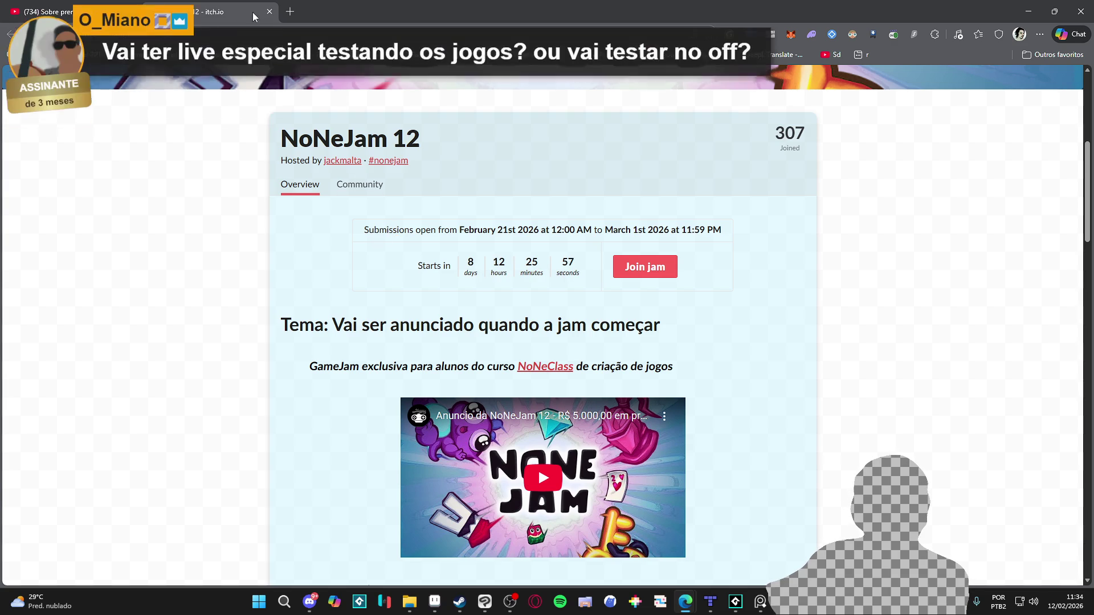
pyautogui.click(272, 12)
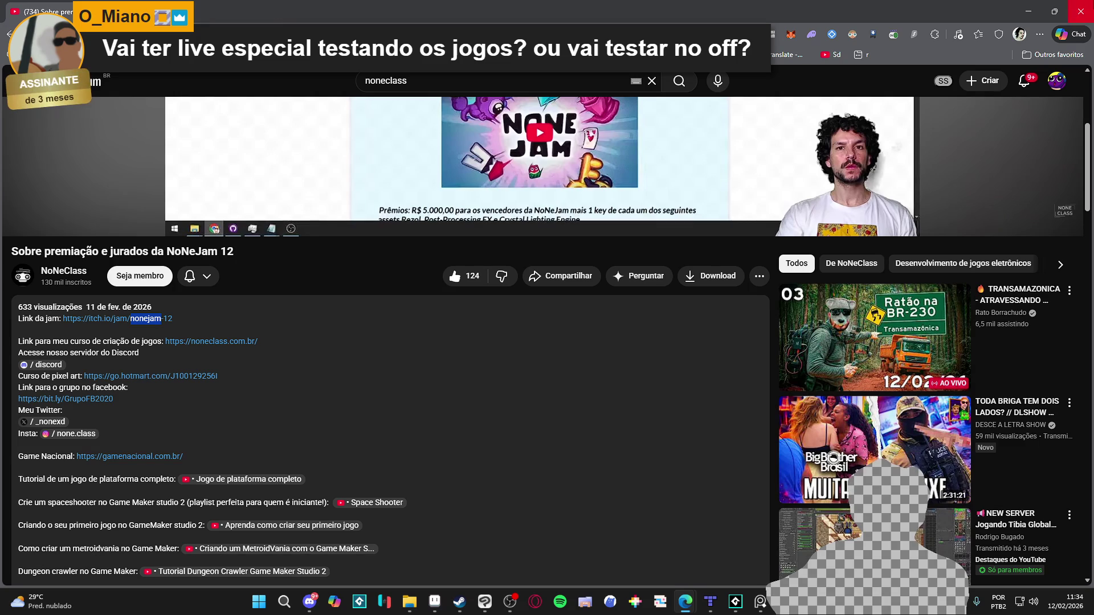
pyautogui.hotkey('alt', 'Tab')
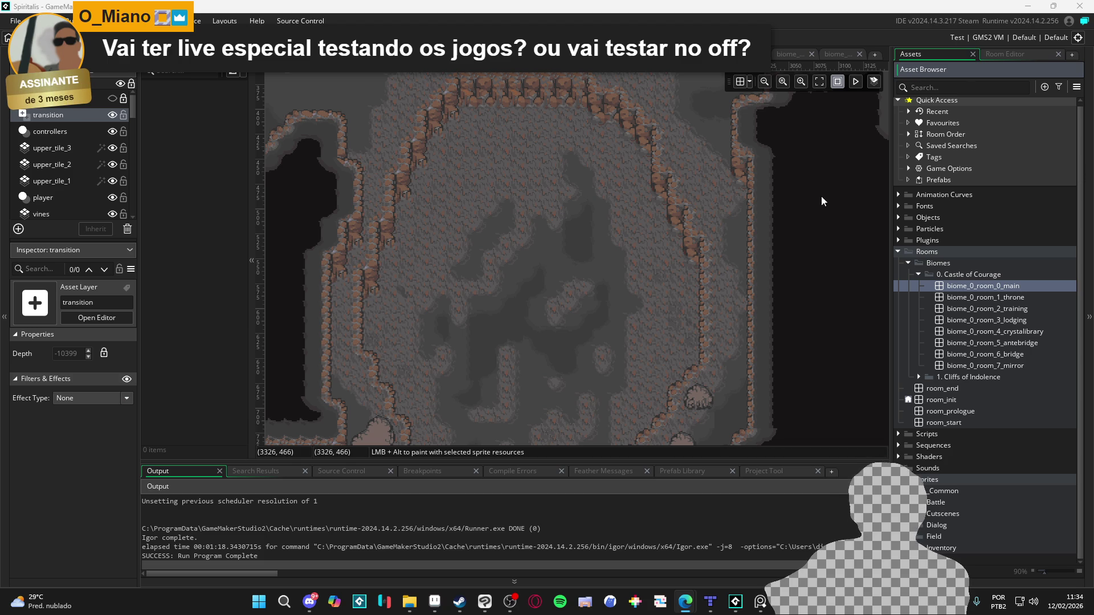
# Step: Pan the cave room editor to bring its lower area into view
pyautogui.scroll(-2, 440, 176)
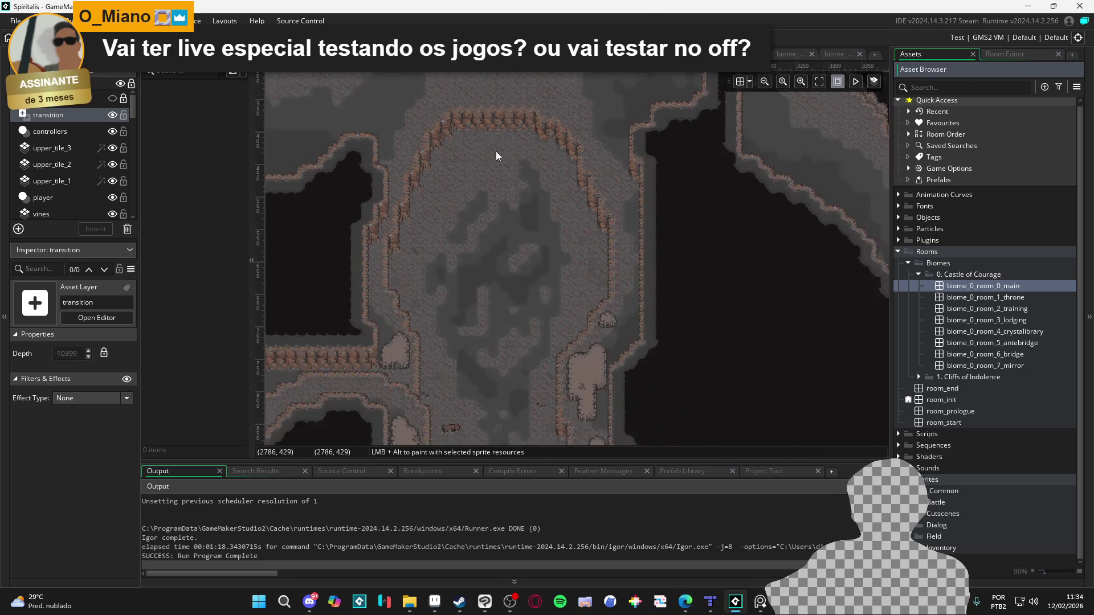
pyautogui.scroll(3, 501, 156)
pyautogui.scroll(1, 476, 283)
pyautogui.moveTo(446, 286); pyautogui.dragTo(486, 125)
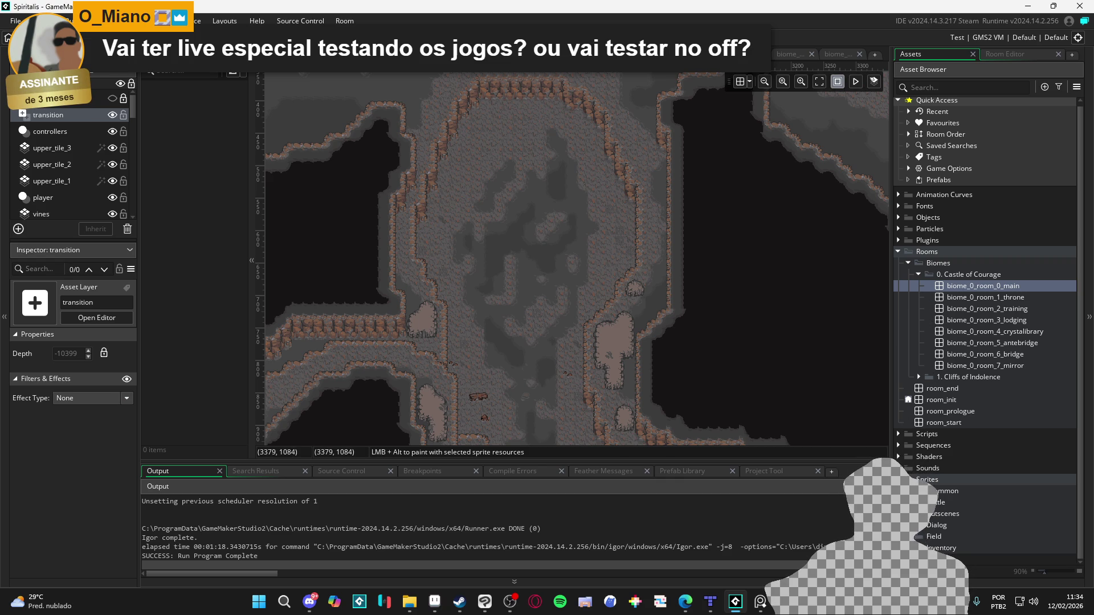
# Step: Expand the Cliffs of Indolence sprite folder in the Asset Browser to list its sprites
pyautogui.scroll(-2, 985, 285)
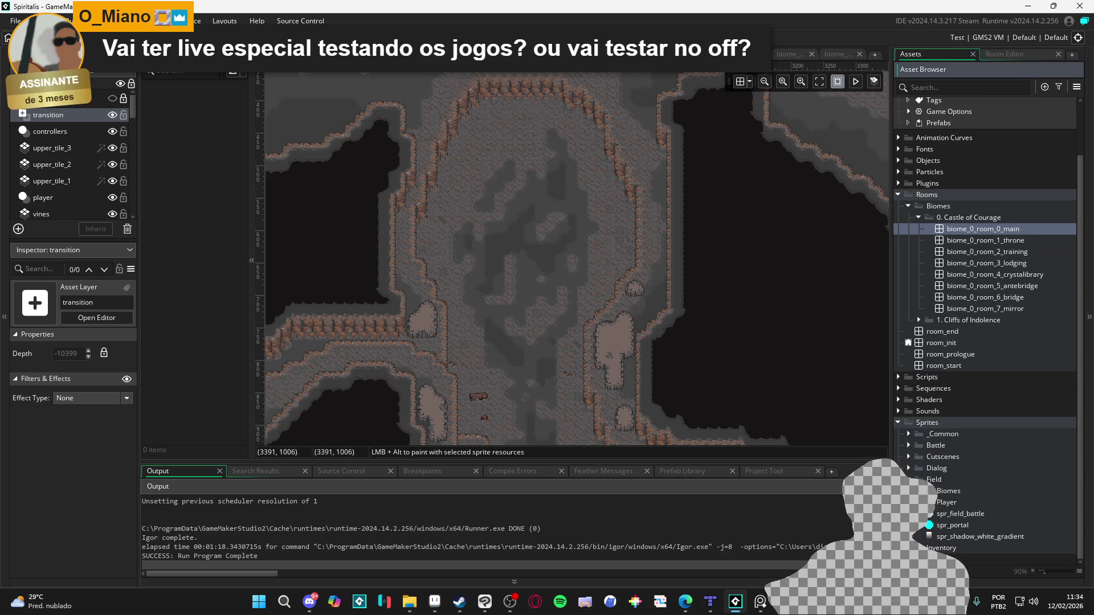
pyautogui.click(937, 513)
pyautogui.scroll(-2, 969, 490)
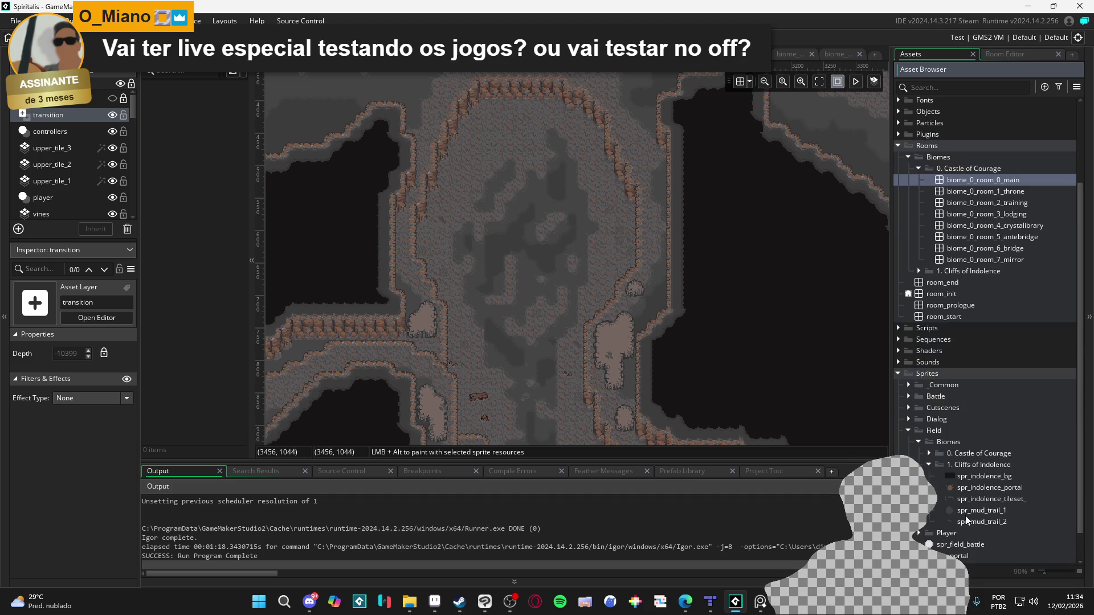
# Step: Drag the desktop gradient image into the Cliffs of Indolence folder as spr_map_transition_gradient
pyautogui.click(984, 476)
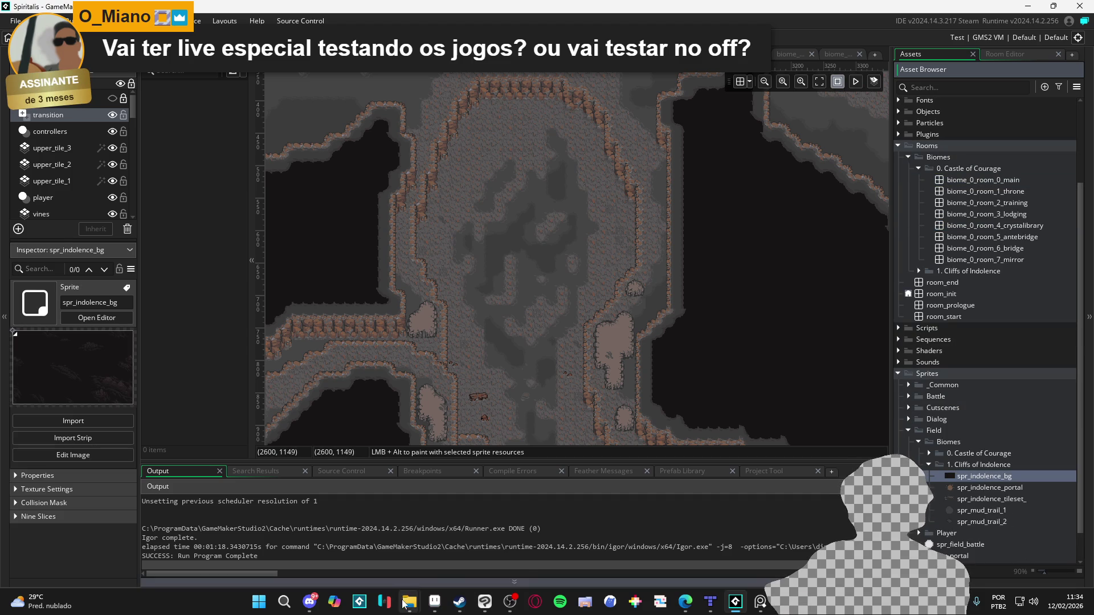
pyautogui.moveTo(410, 602)
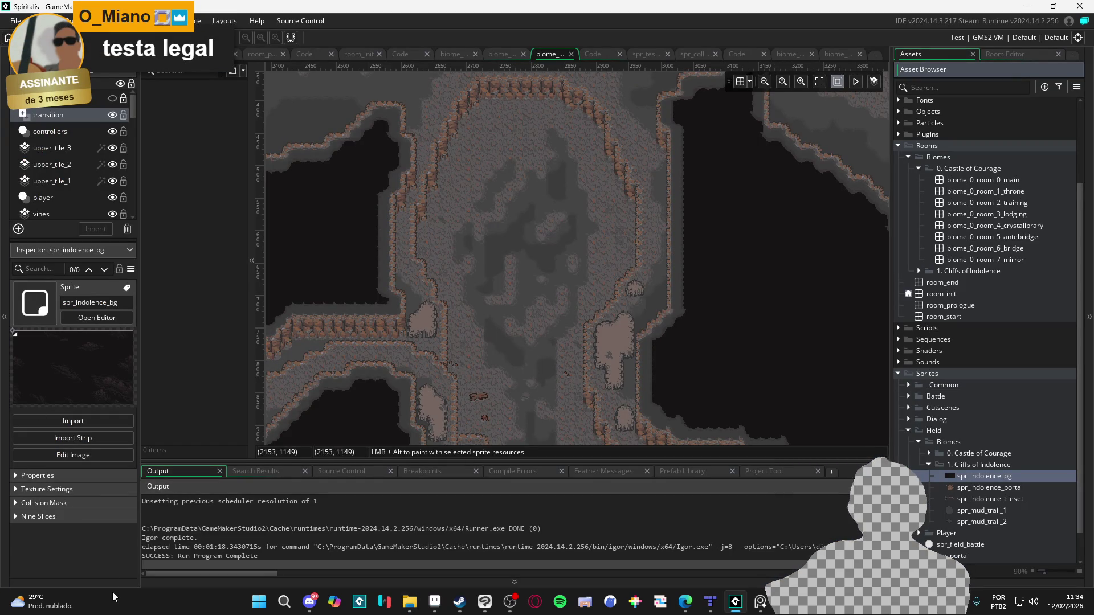
pyautogui.click(410, 602)
pyautogui.hotkey('alt', 'Tab')
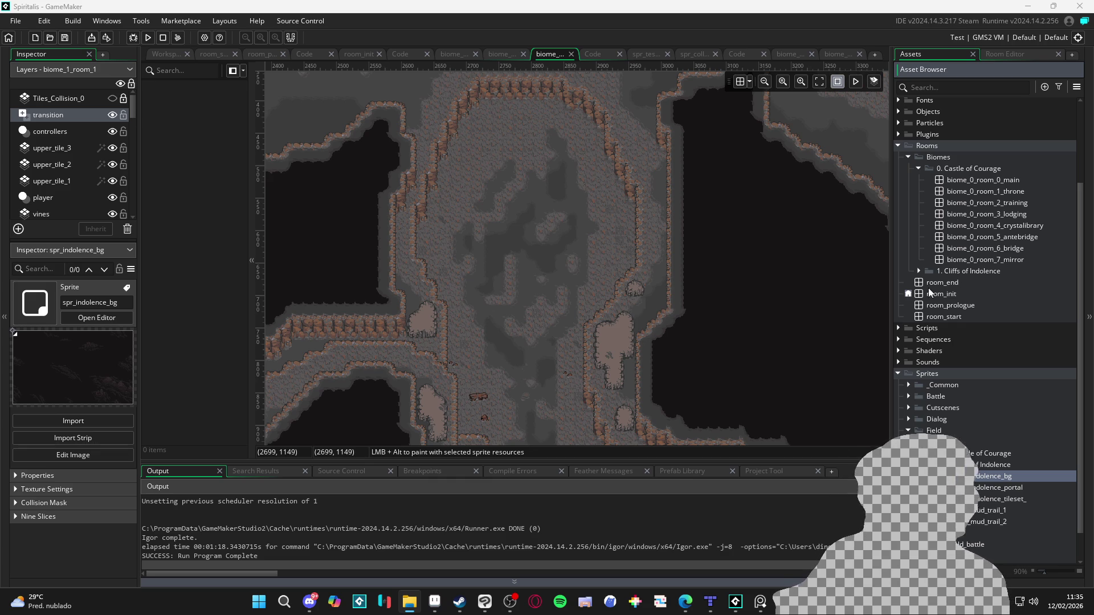
pyautogui.moveTo(1022, 439); pyautogui.dragTo(1025, 476)
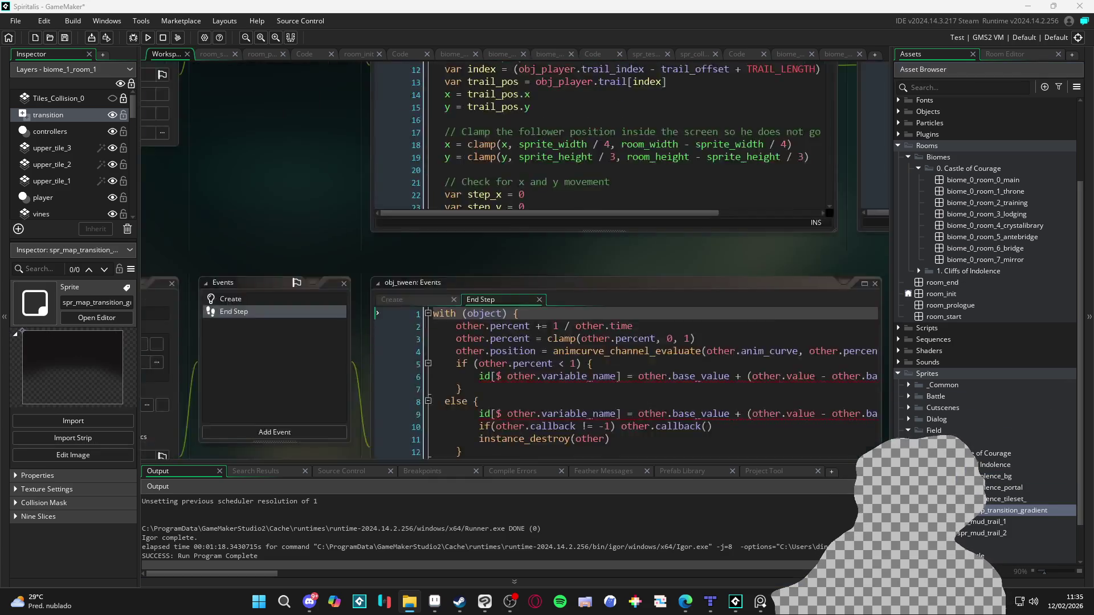
# Step: Close the biome_0_room_1_throne and biome_0_room_2_training room editors
pyautogui.click(789, 54)
pyautogui.click(836, 55)
pyautogui.click(859, 55)
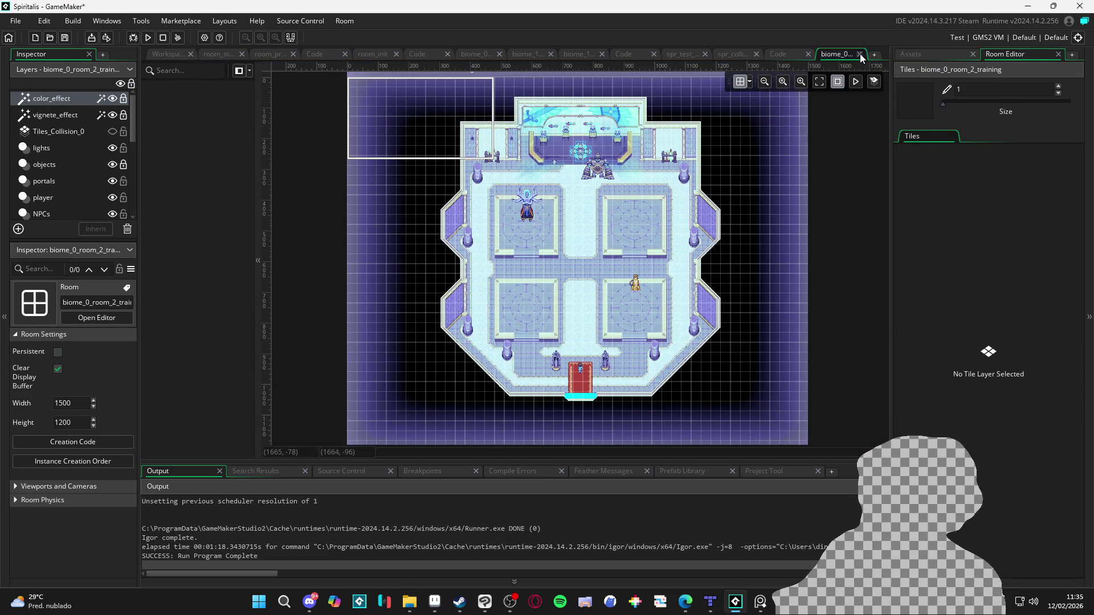
pyautogui.click(860, 55)
# Step: Return to the biome_1_room_1 cave room and pick spr_map_transition_gradient for placing
pyautogui.click(780, 54)
pyautogui.click(724, 54)
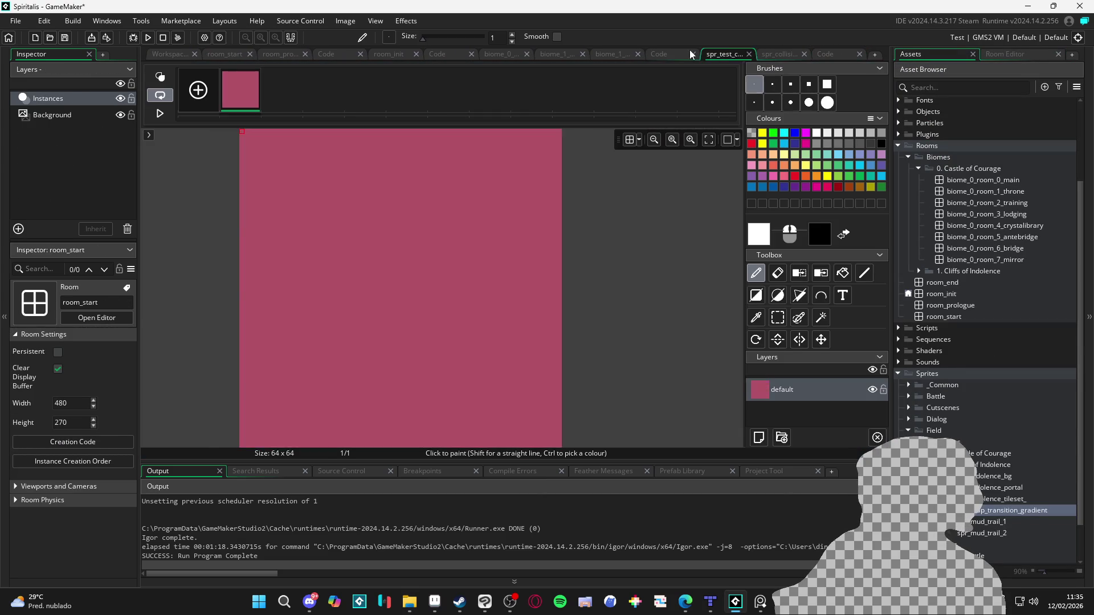
pyautogui.click(660, 54)
pyautogui.click(621, 55)
pyautogui.click(911, 53)
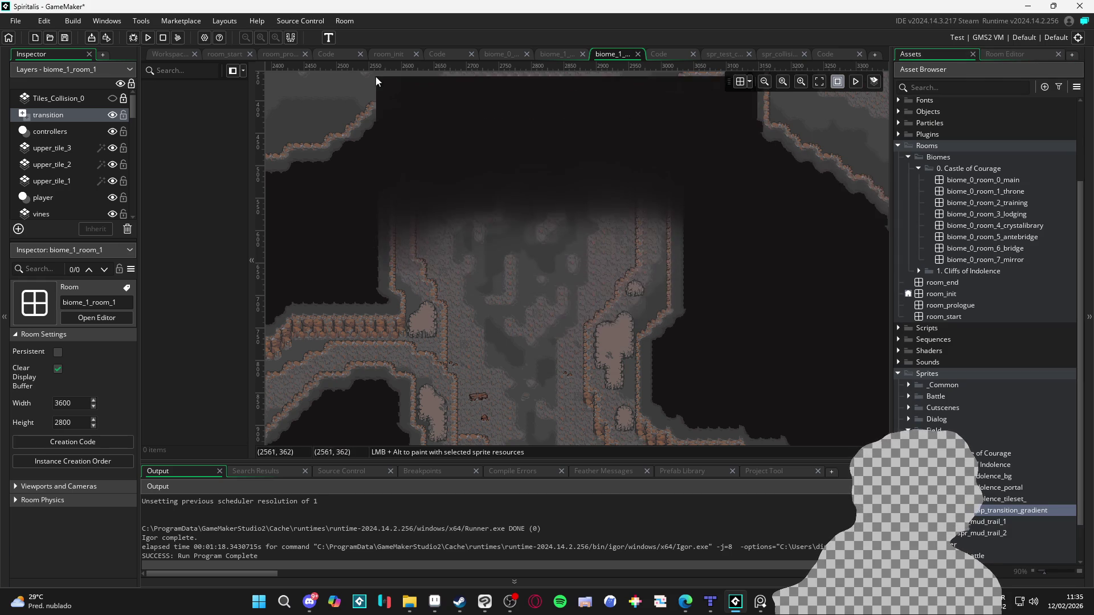
# Step: Place spr_map_transition_gradient at the top of the cave room on the transition layer, moved down toward Y 365
pyautogui.click(326, 75)
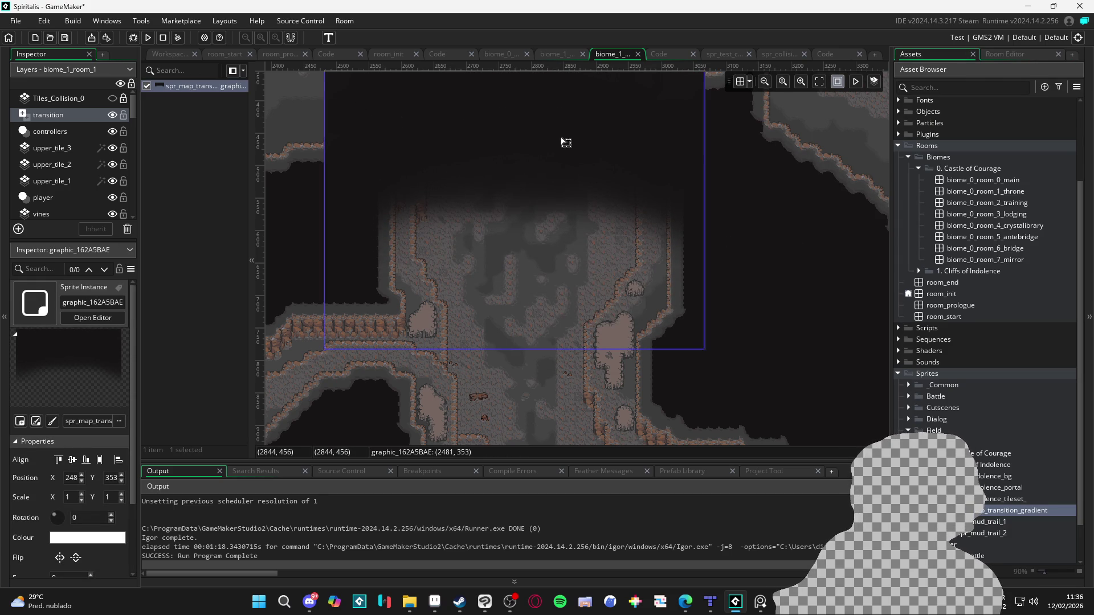
pyautogui.moveTo(565, 142); pyautogui.dragTo(569, 151)
pyautogui.click(744, 237)
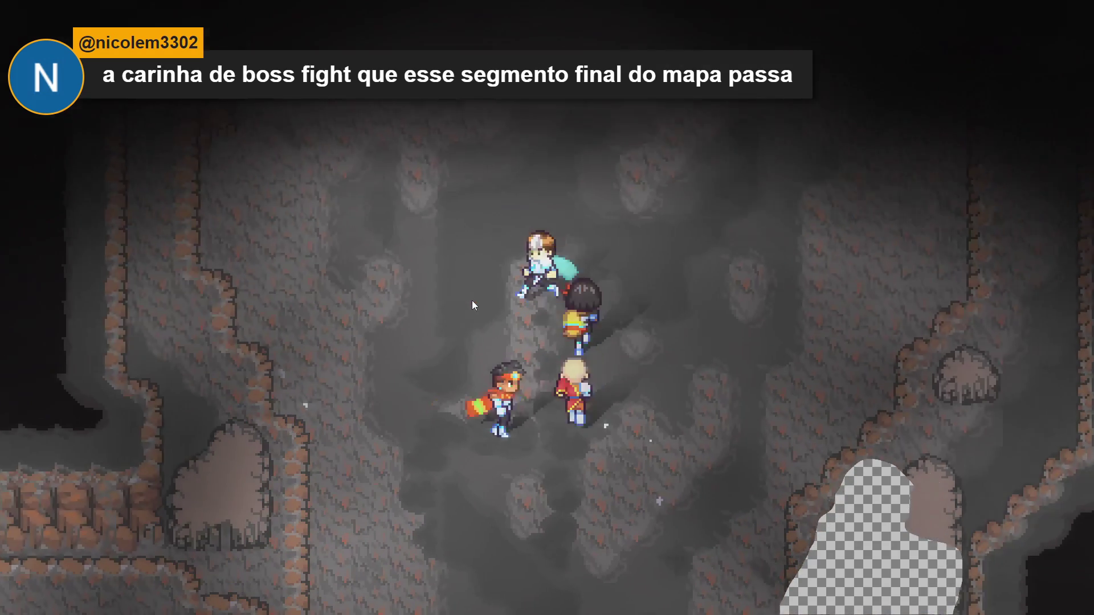
# Step: Walk the party down and left through the foggy cave passages
pyautogui.press('Down')
pyautogui.press('Down')
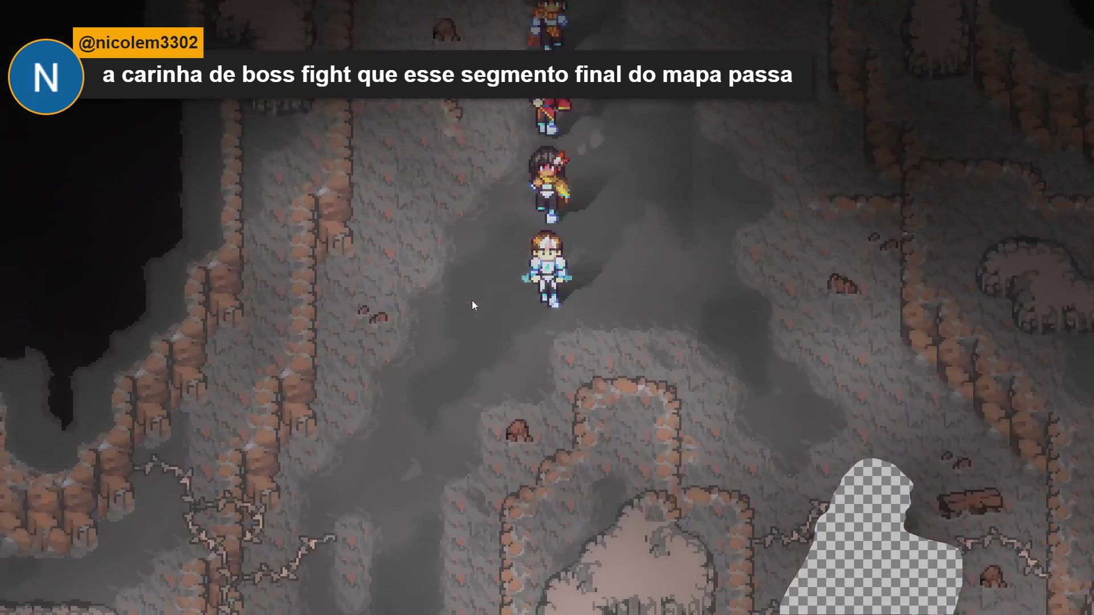
pyautogui.press('Down')
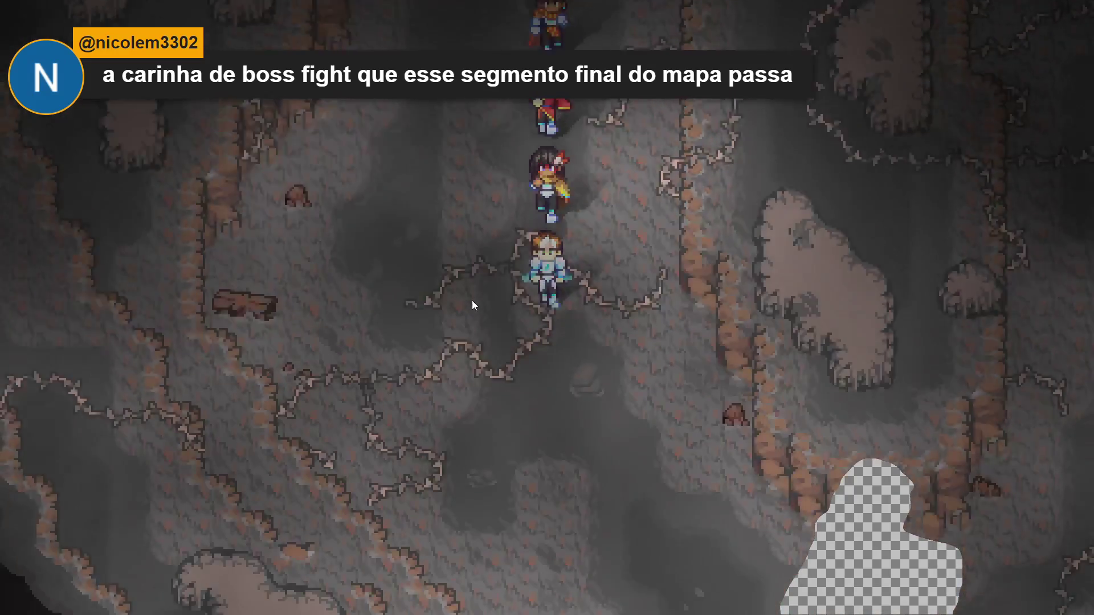
pyautogui.press('Right')
pyautogui.press('Down')
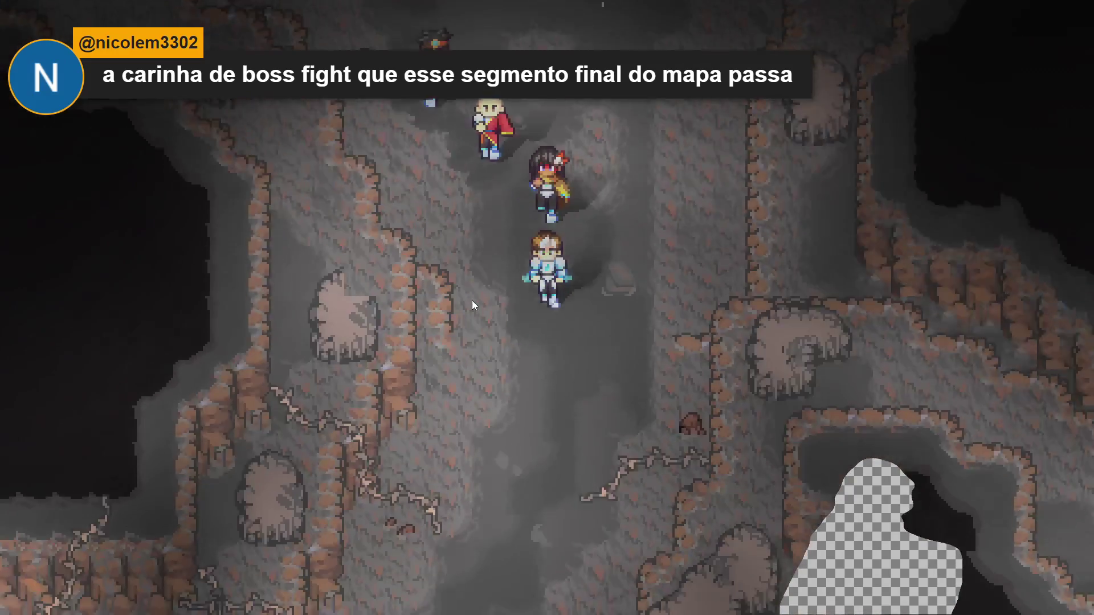
pyautogui.press('Left')
pyautogui.press('Left')
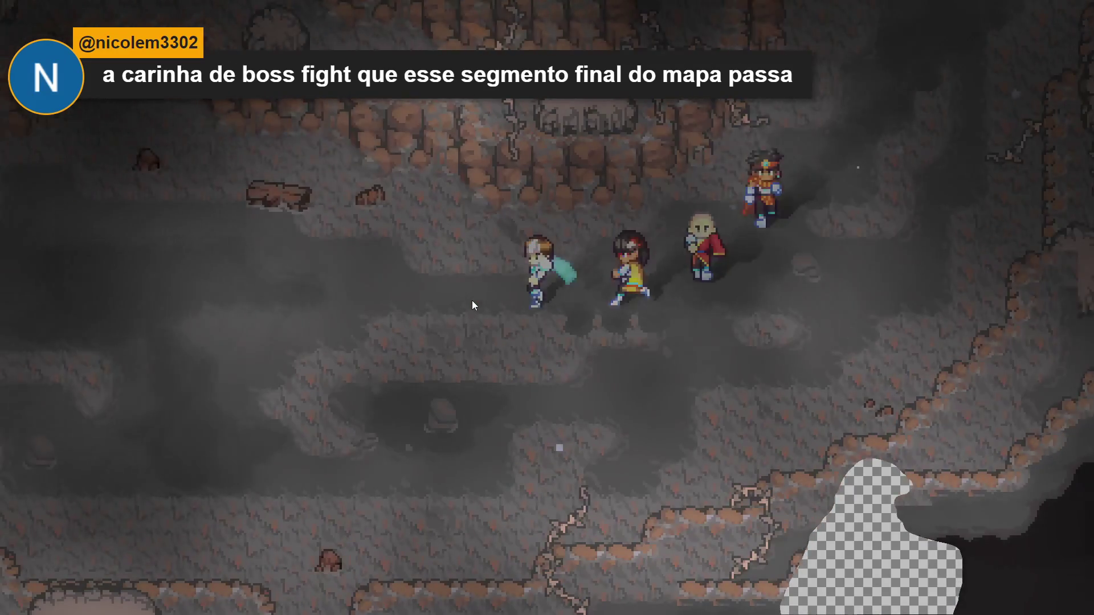
pyautogui.press('Left')
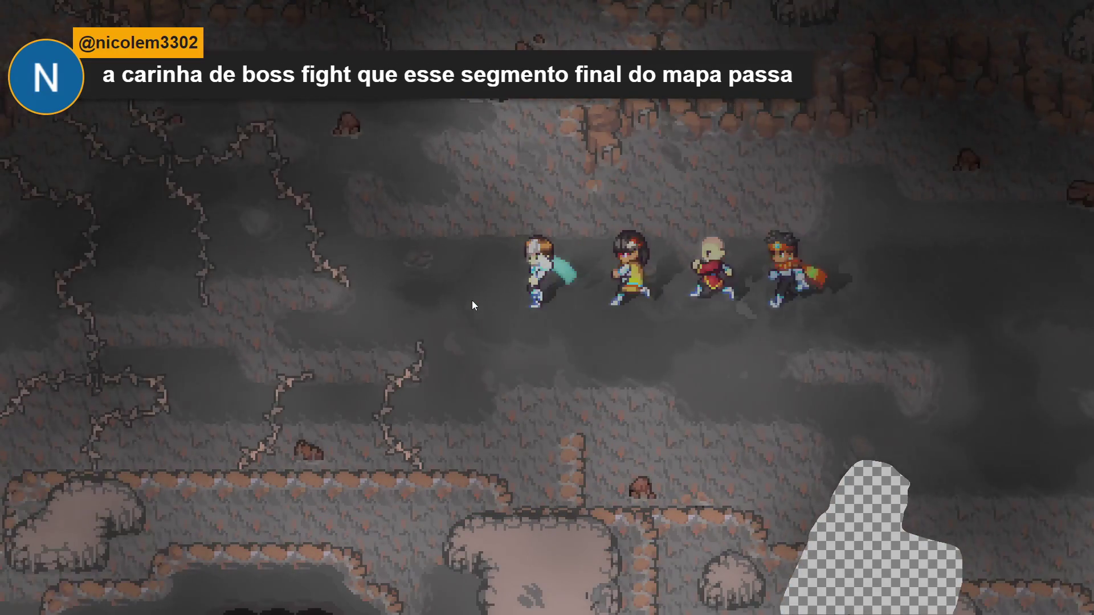
pyautogui.press('Down')
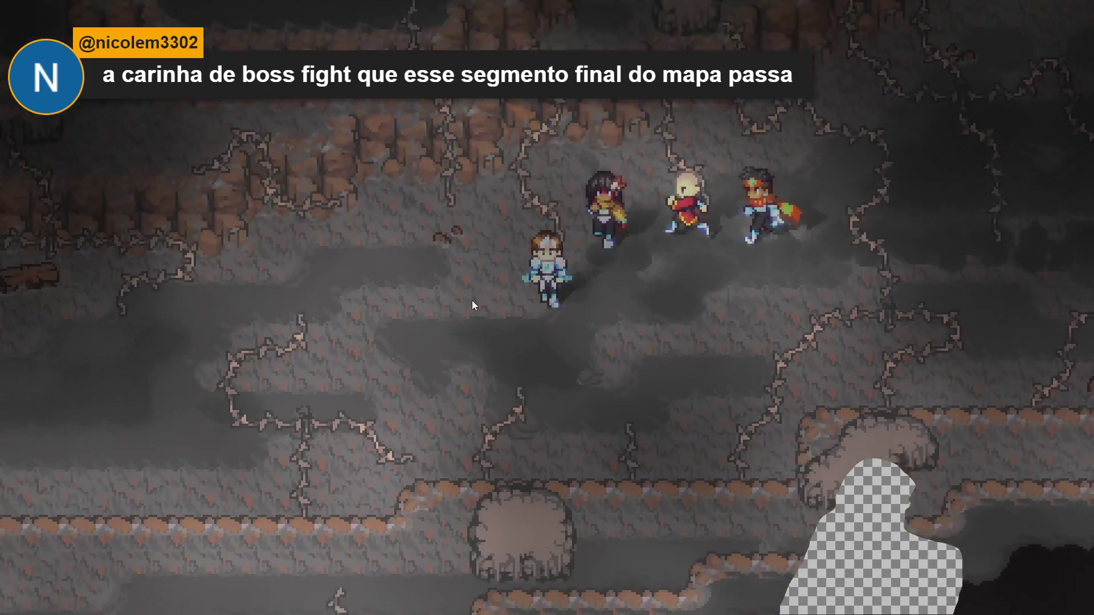
pyautogui.press('Left')
pyautogui.press('Left')
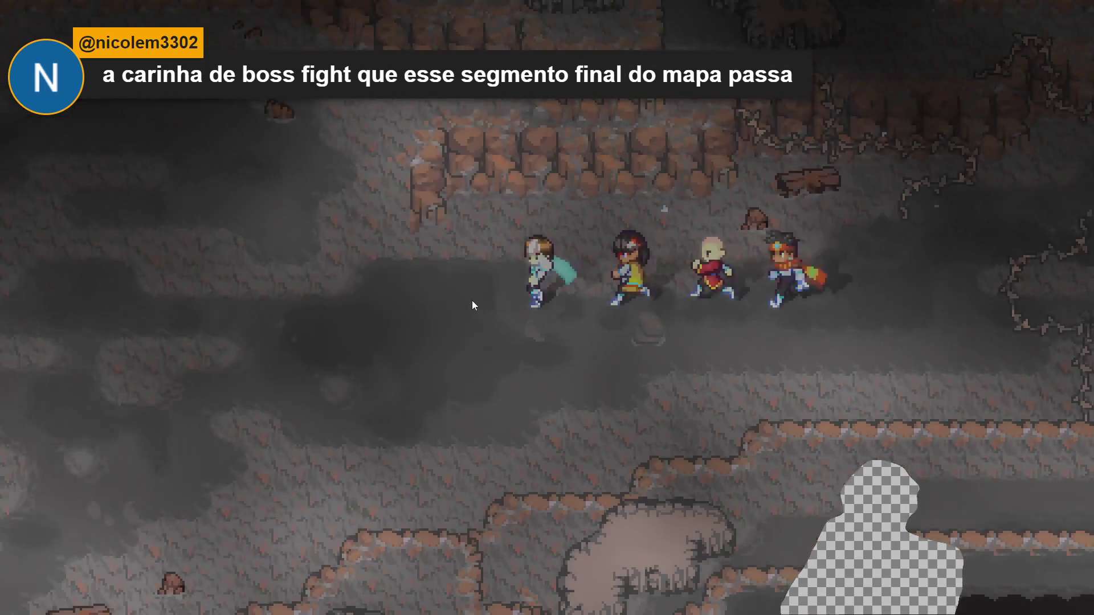
pyautogui.press('Up')
pyautogui.press('Left')
pyautogui.press('Down')
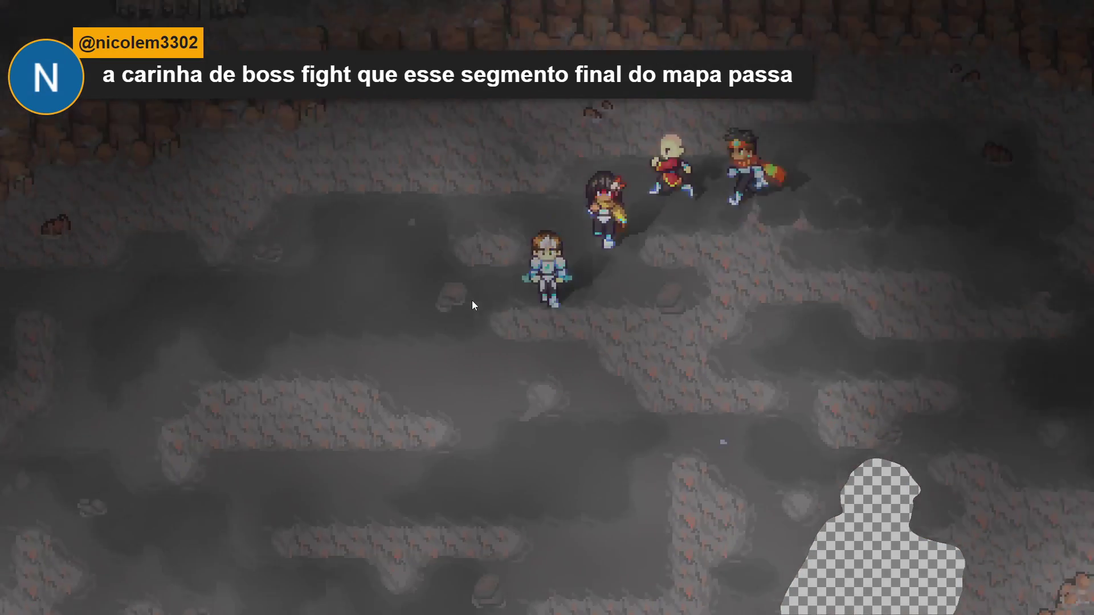
pyautogui.press('Left')
pyautogui.press('Down')
# Step: Walk the party upward and around through the fog
pyautogui.press('Up')
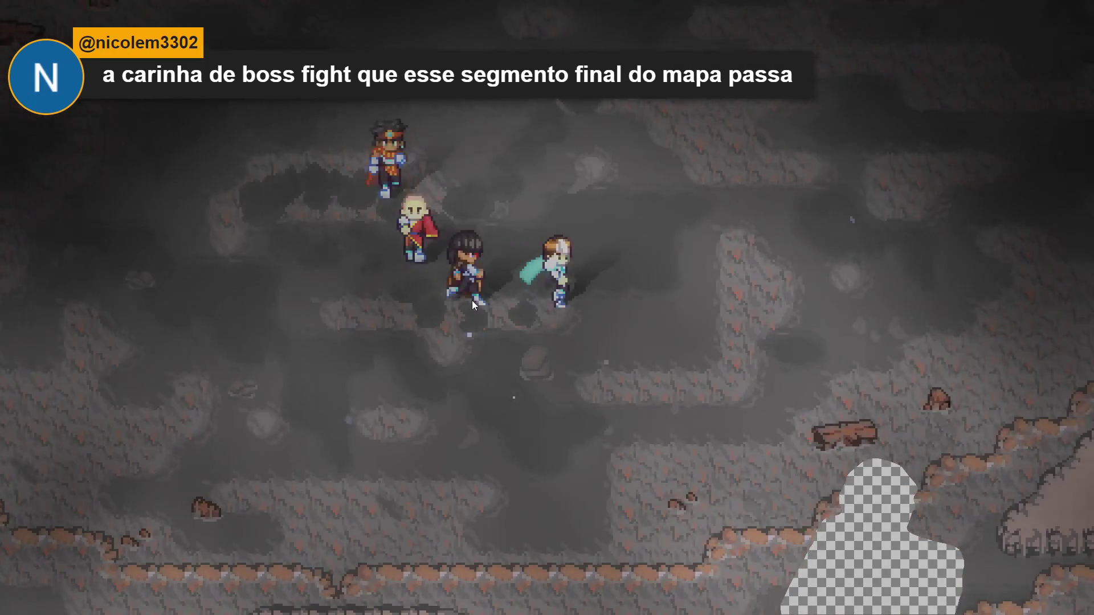
pyautogui.press('Left')
pyautogui.press('Up')
pyautogui.press('Up')
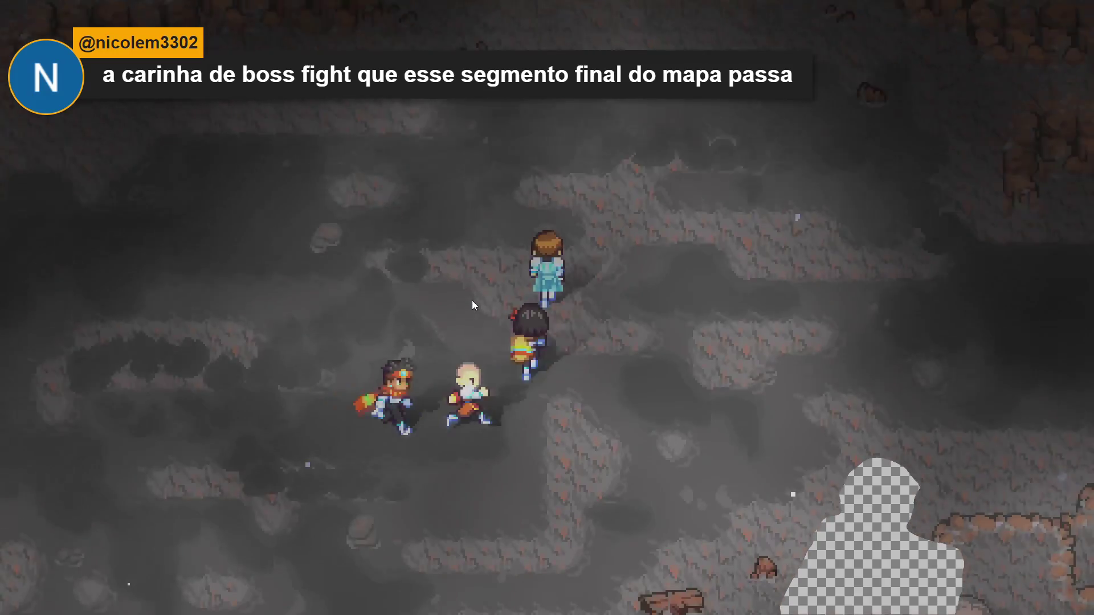
pyautogui.press('Left')
pyautogui.press('Down')
pyautogui.press('Up')
pyautogui.press('Right')
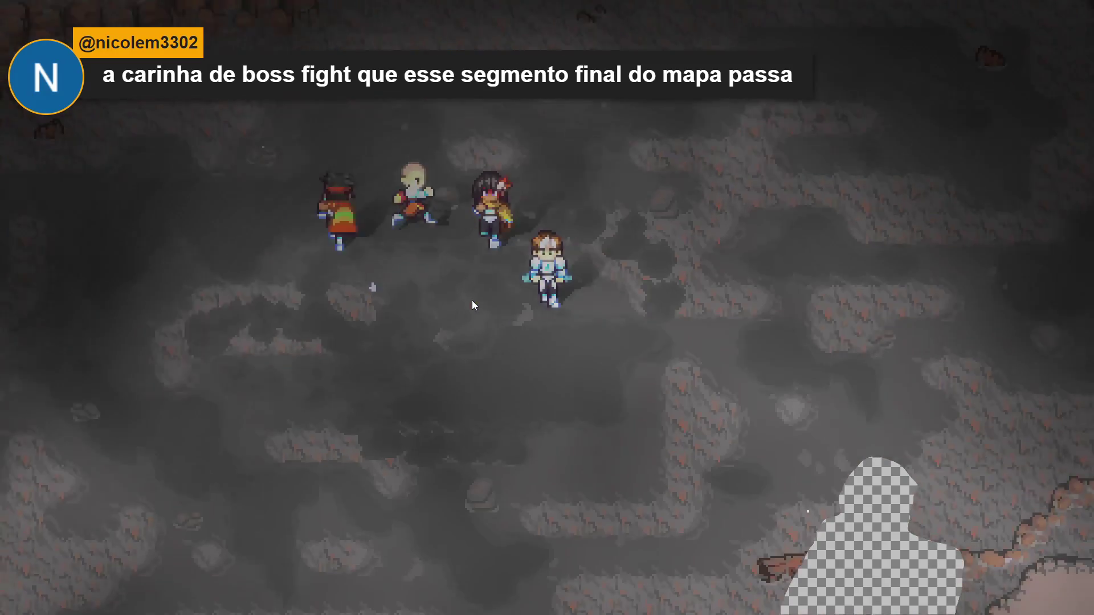
pyautogui.press('Up')
pyautogui.press('Left')
pyautogui.press('Down')
pyautogui.press('Left')
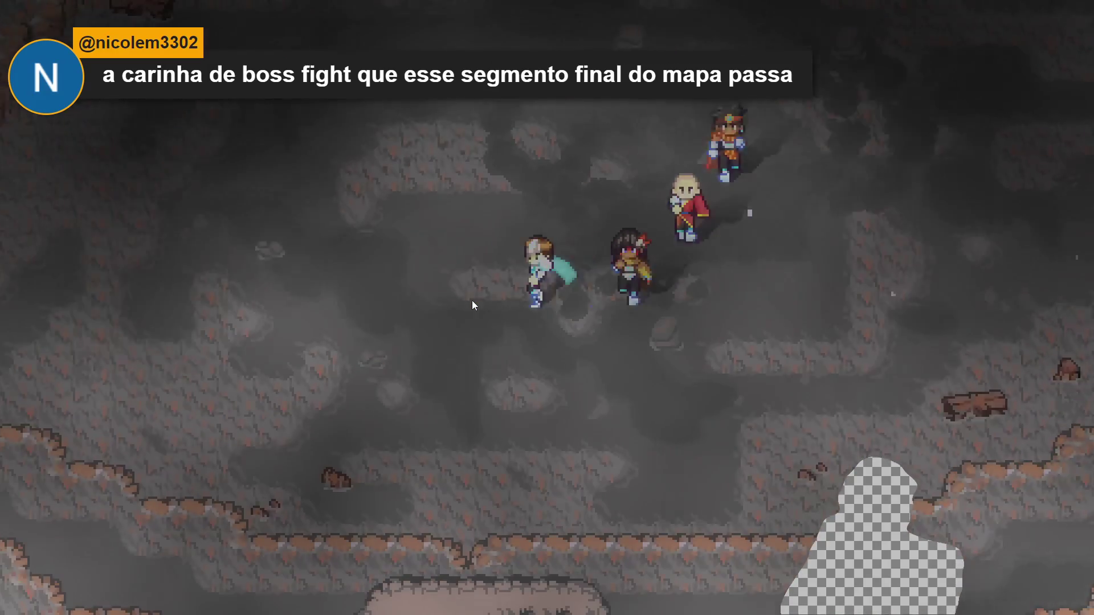
pyautogui.press('Up')
pyautogui.press('Right')
pyautogui.press('Up')
# Step: Walk the party down and left to the rocky cliff area
pyautogui.press('Down')
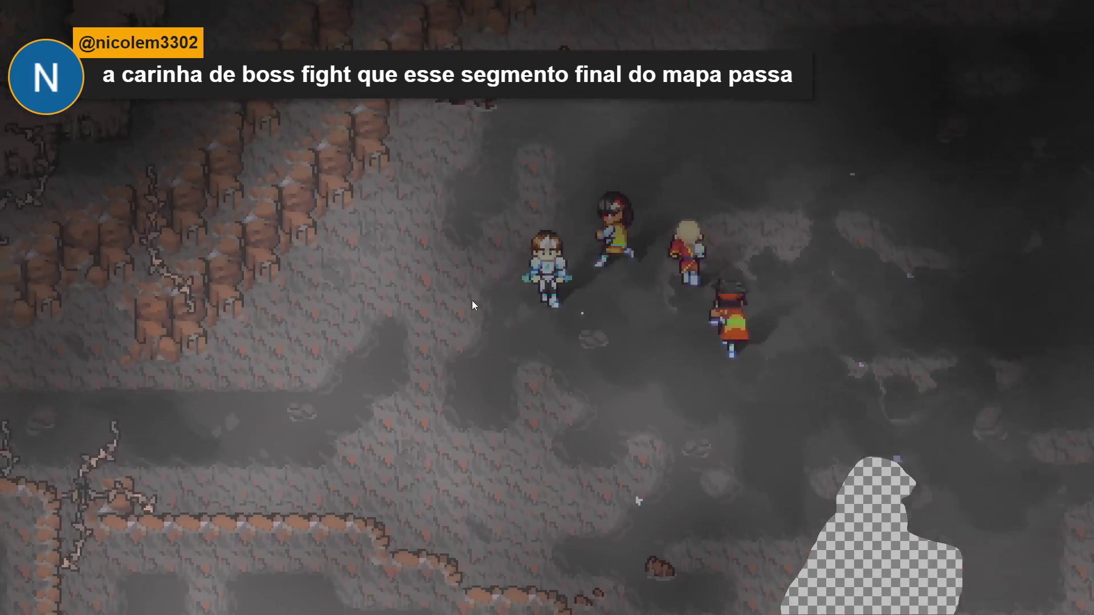
pyautogui.press('Left')
pyautogui.press('Down')
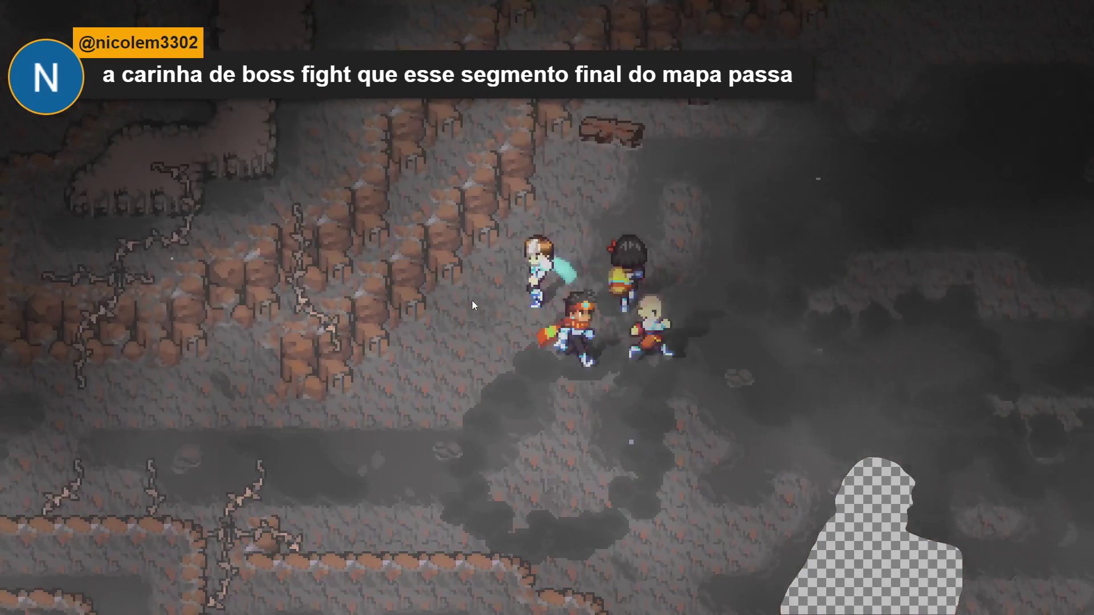
pyautogui.press('Left')
pyautogui.press('Right')
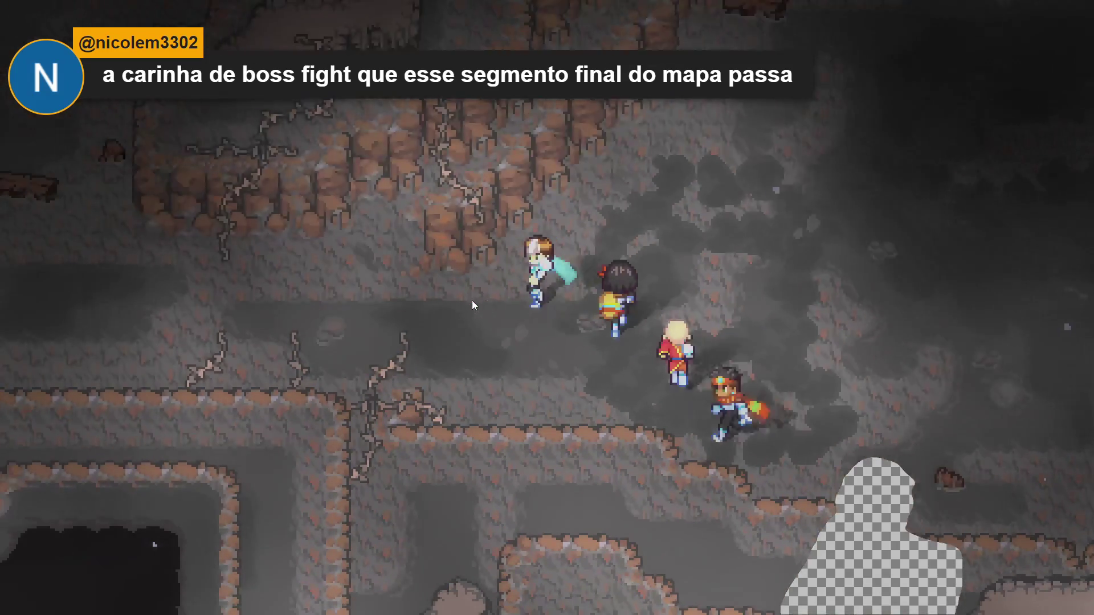
pyautogui.press('Up')
pyautogui.press('Left')
pyautogui.press('Up')
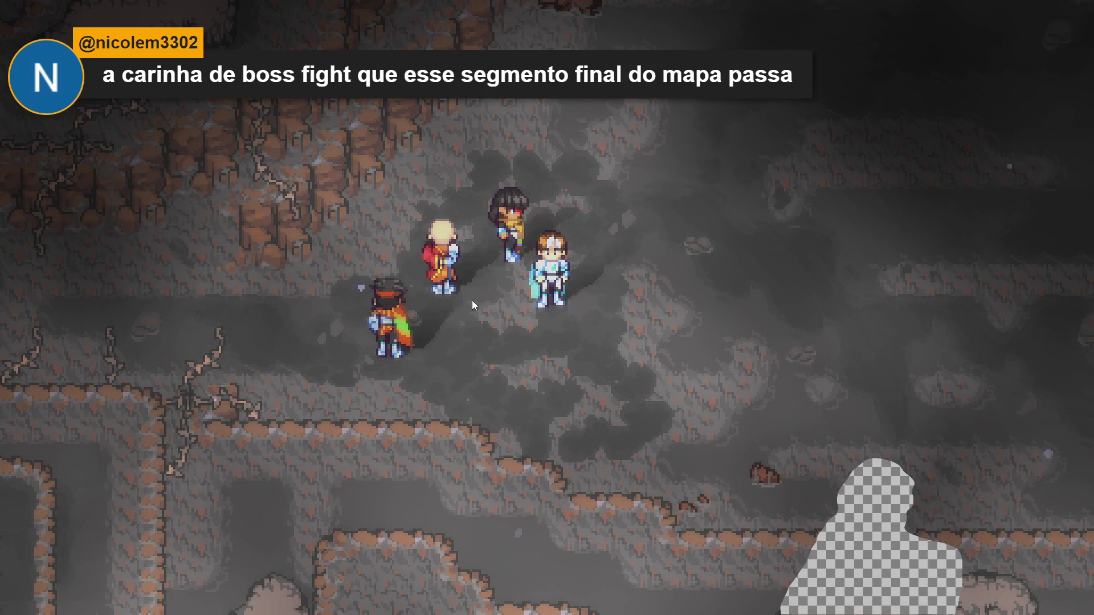